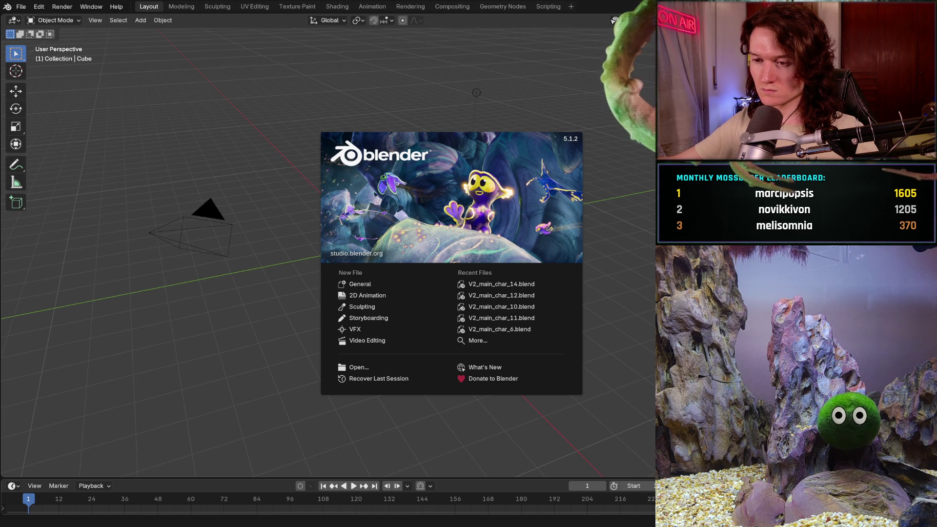
Open V2_main_char_14.blend from Recent Files and orbit to a near-front view of the head.
left_click(494, 282)
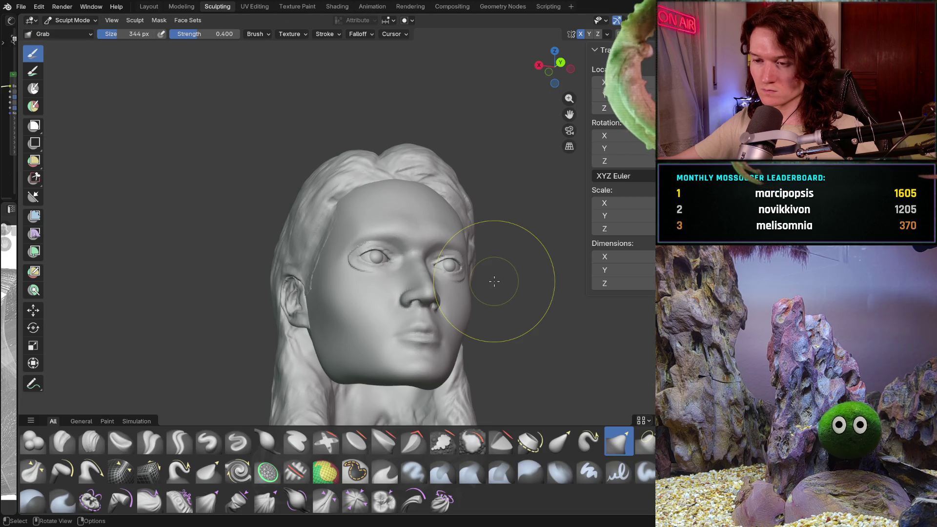
mouse_move(494, 281)
middle_mouse_down()
mouse_move(506, 282)
mouse_move(498, 299)
middle_mouse_up()
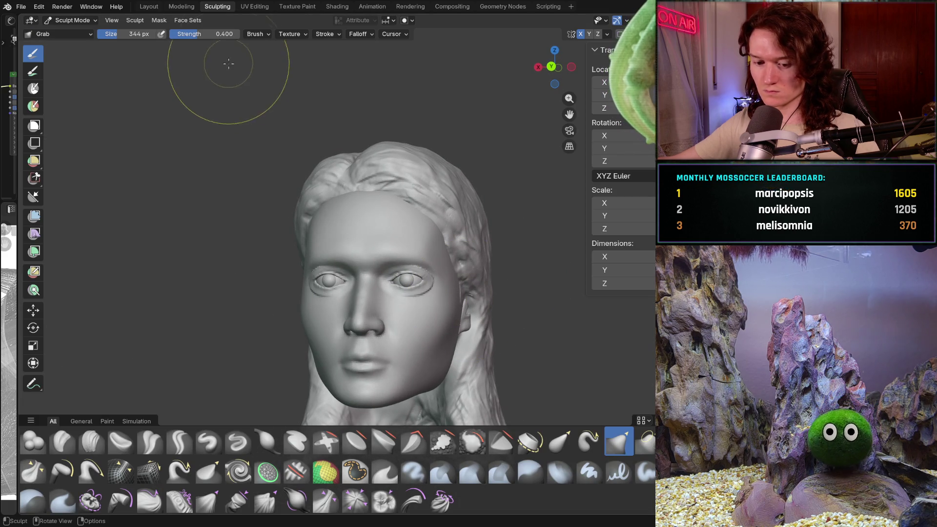
left_click(21, 6)
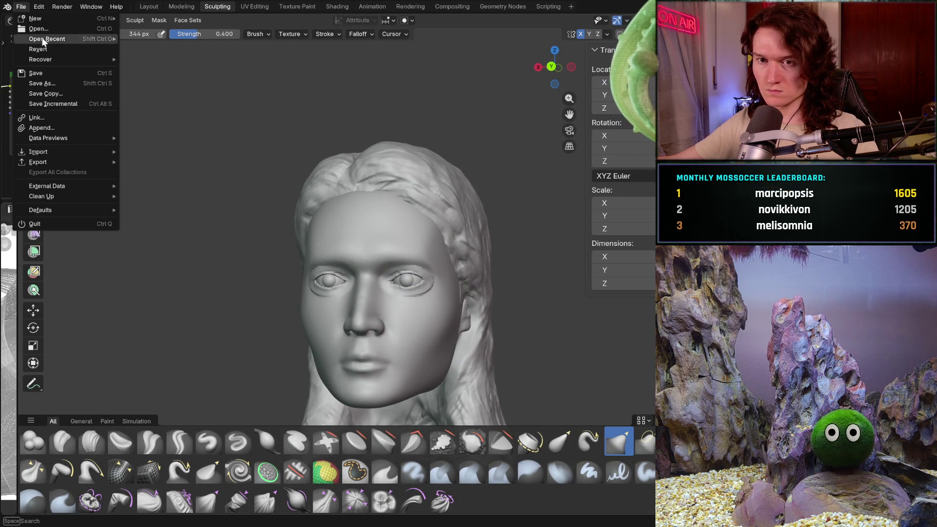
key("Escape")
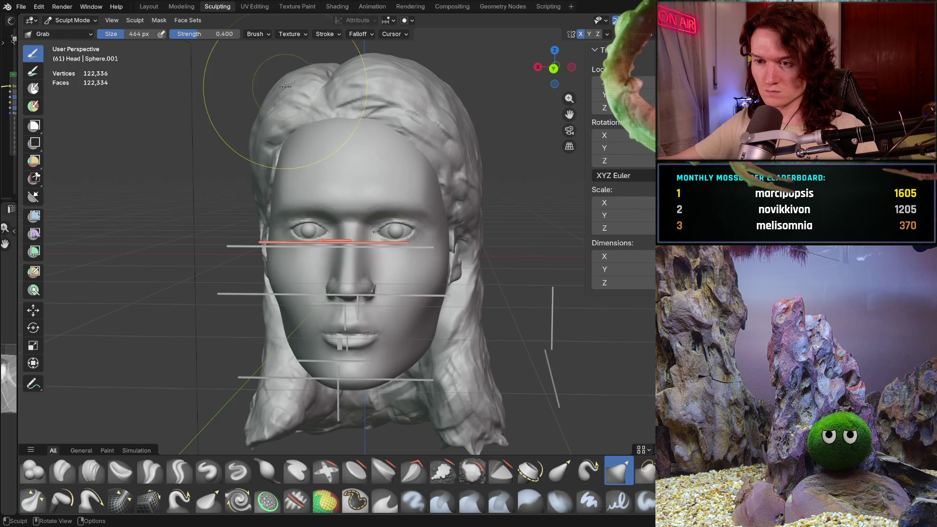
Zoom and orbit around the head to check its profile, then return to the front.
scroll(416, 233, "down", 2)
scroll(416, 231, "up", 3)
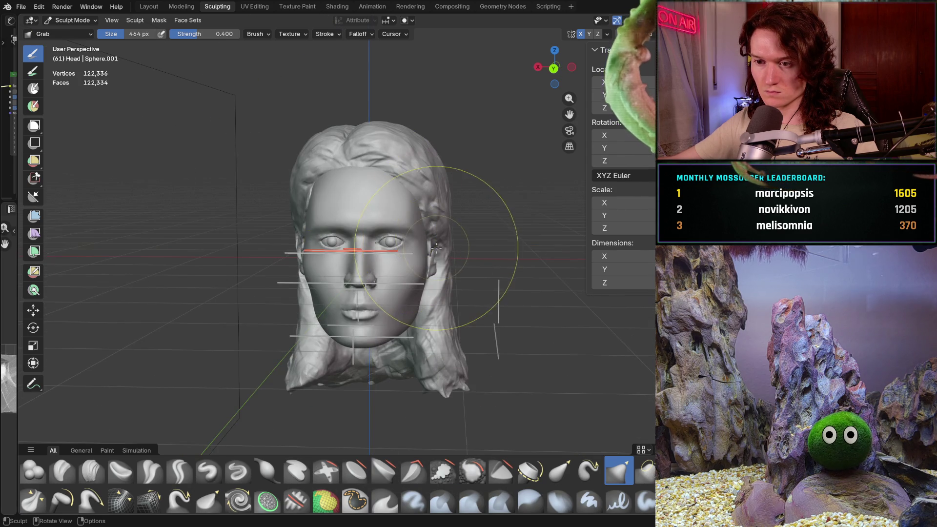
mouse_move(416, 231)
middle_mouse_down()
mouse_move(410, 236)
mouse_move(439, 222)
mouse_move(493, 254)
mouse_move(444, 242)
middle_mouse_up()
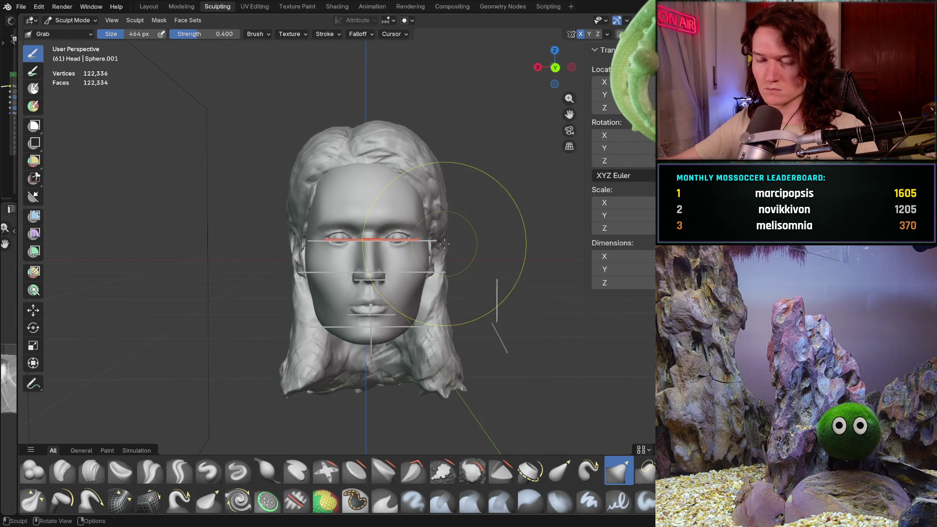
scroll(445, 242, "up", 5)
mouse_move(446, 242)
middle_mouse_down()
mouse_move(390, 246)
mouse_move(442, 251)
mouse_move(446, 241)
mouse_move(445, 253)
mouse_move(337, 233)
middle_mouse_up()
scroll(448, 234, "down", 5)
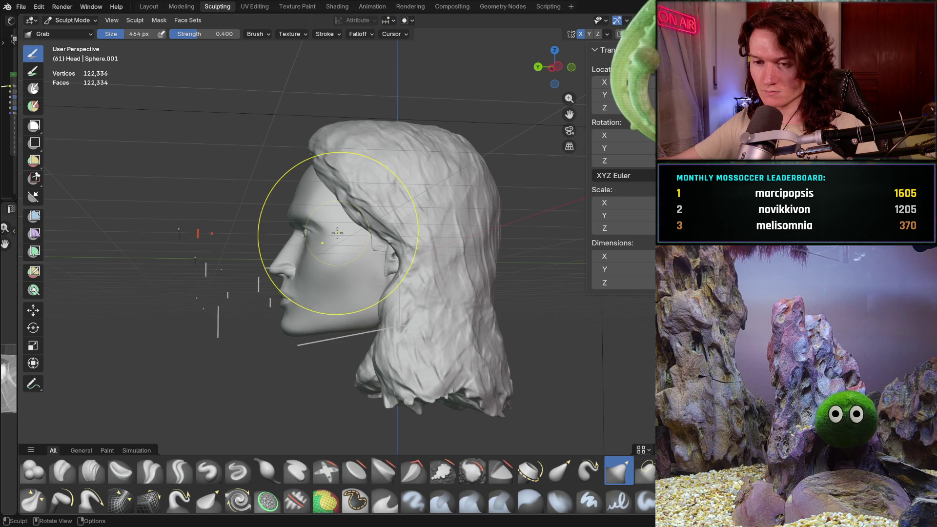
scroll(335, 230, "up", 5)
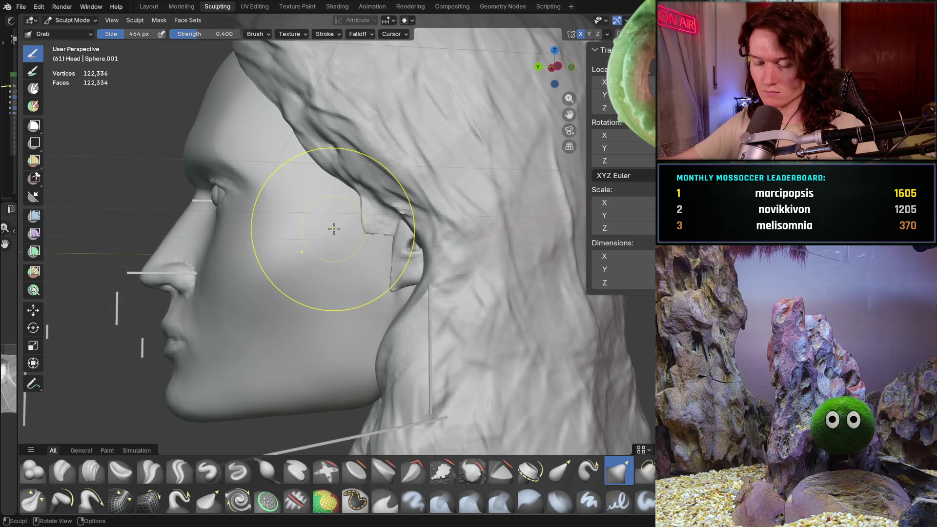
Snap to front orthographic view of the face and zoom in close beside the eye.
key("ctrl+KP_1")
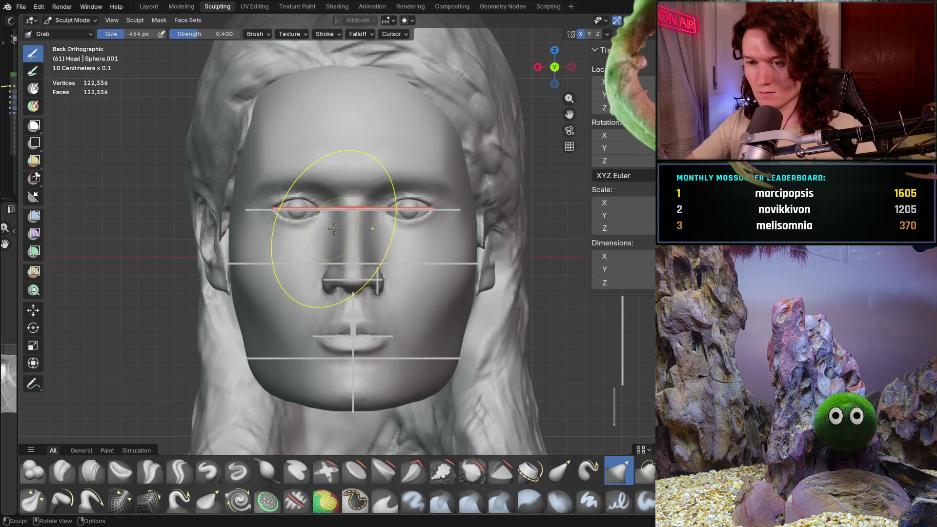
middle_click_drag(334, 228, 334, 229)
scroll(334, 229, "up", 4)
scroll(334, 229, "down", 2)
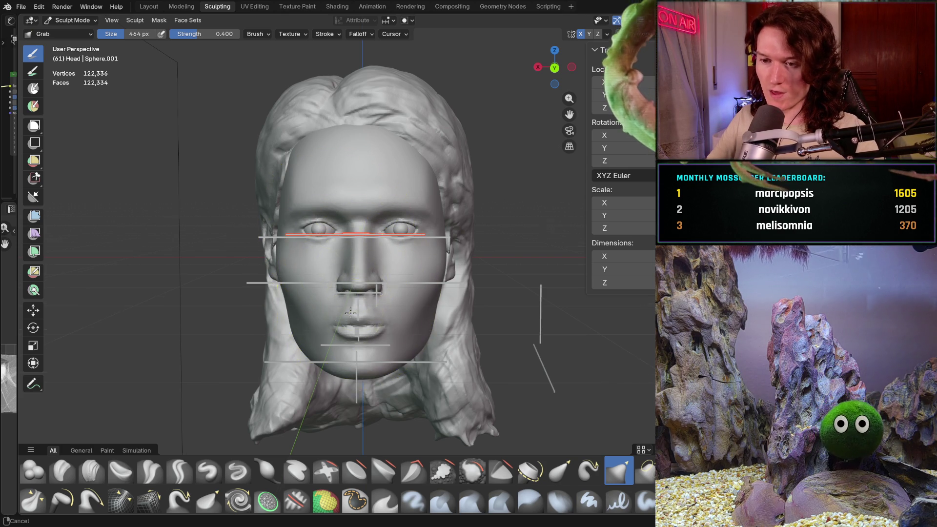
scroll(363, 283, "up", 2)
scroll(363, 284, "up", 2)
Check three-quarter and left-profile views, then switch from Sculpt Mode to Object Mode.
mouse_move(366, 292)
middle_mouse_down()
mouse_move(324, 272)
mouse_move(339, 289)
mouse_move(395, 250)
mouse_move(356, 300)
middle_mouse_up()
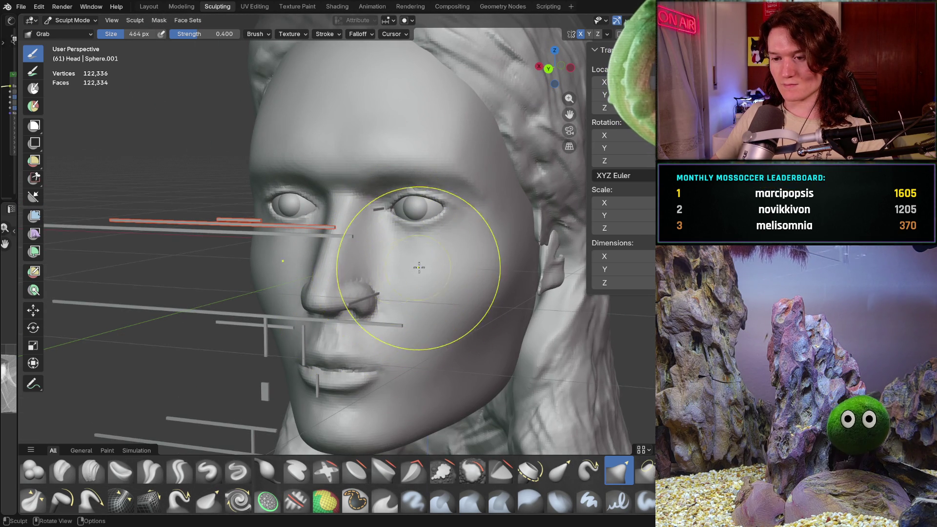
middle_click_drag(419, 267, 429, 282)
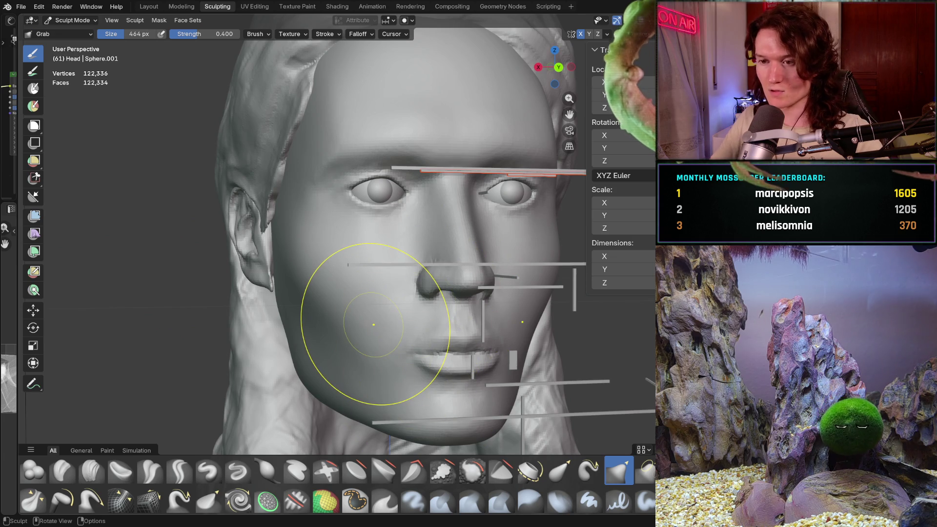
mouse_move(376, 359)
middle_mouse_down()
mouse_move(344, 345)
mouse_move(211, 346)
mouse_move(247, 351)
middle_mouse_up()
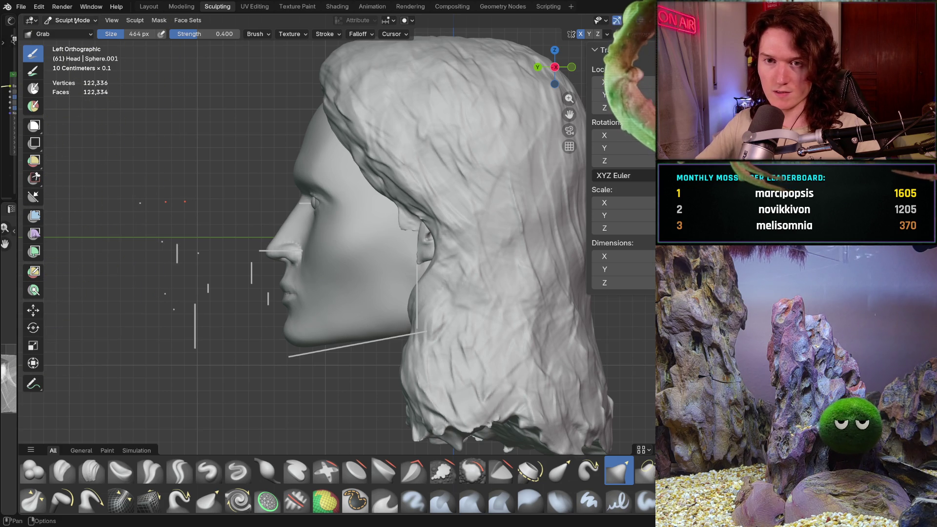
left_click(73, 20)
left_click(73, 29)
Draw a new box below the head with the Add Cube tool.
left_click(33, 202)
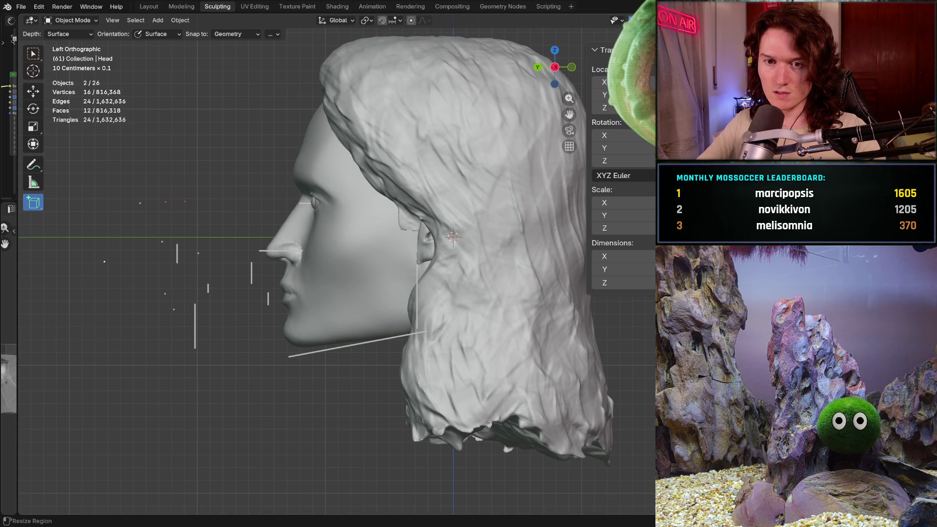
left_click_drag(194, 416, 418, 454)
left_click(418, 454)
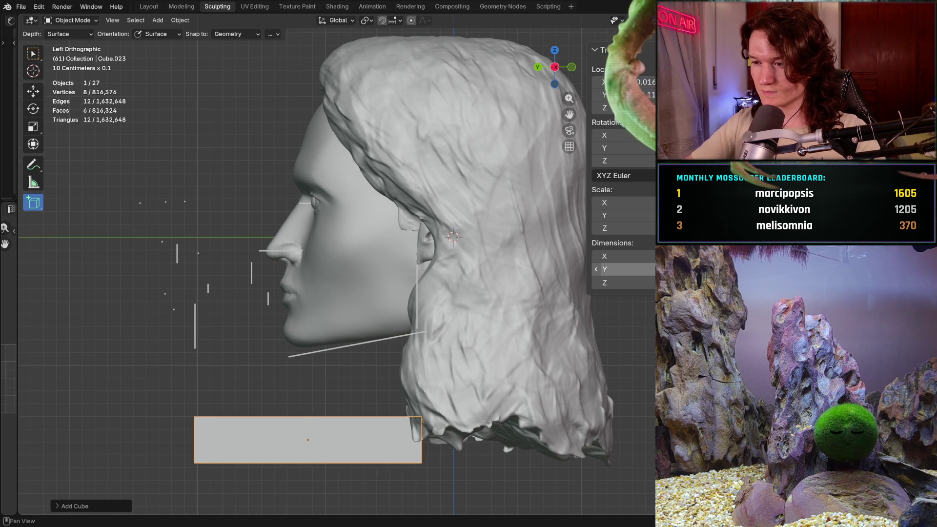
Set the box's dimensions to Y 0.1 m, Z 0 and X 0.001 m.
left_click(620, 269)
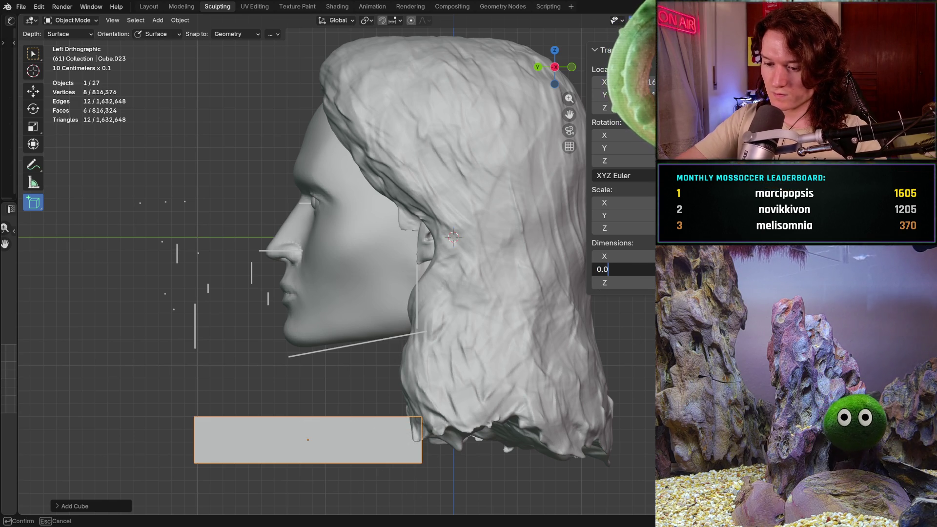
key("Return")
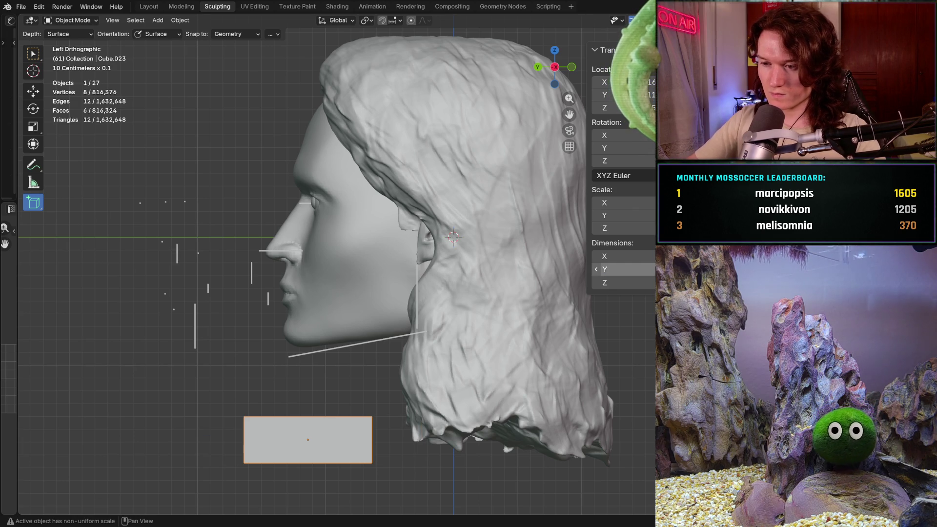
left_click(620, 257)
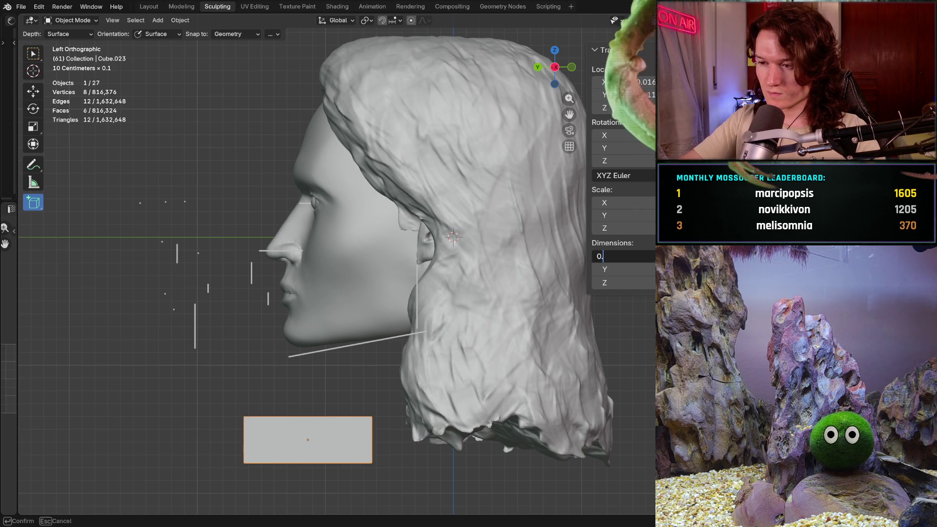
key("Return")
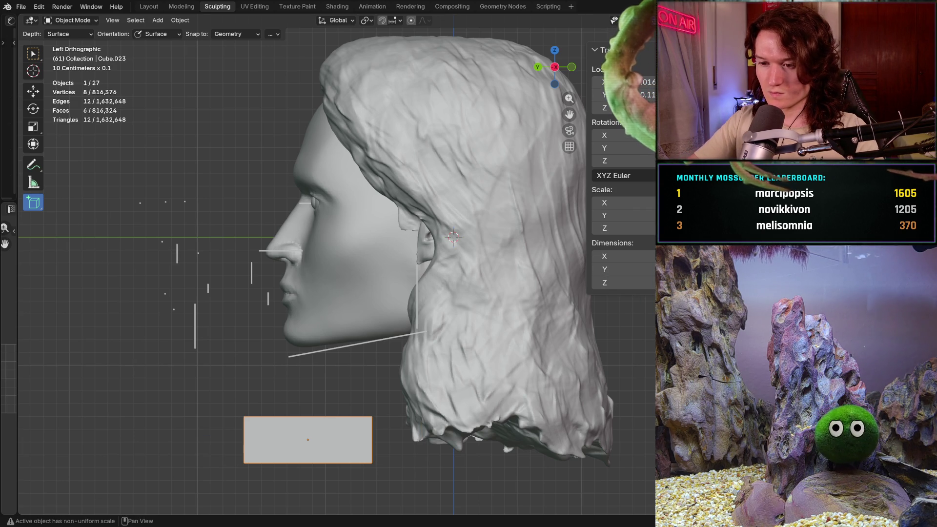
left_click(618, 283)
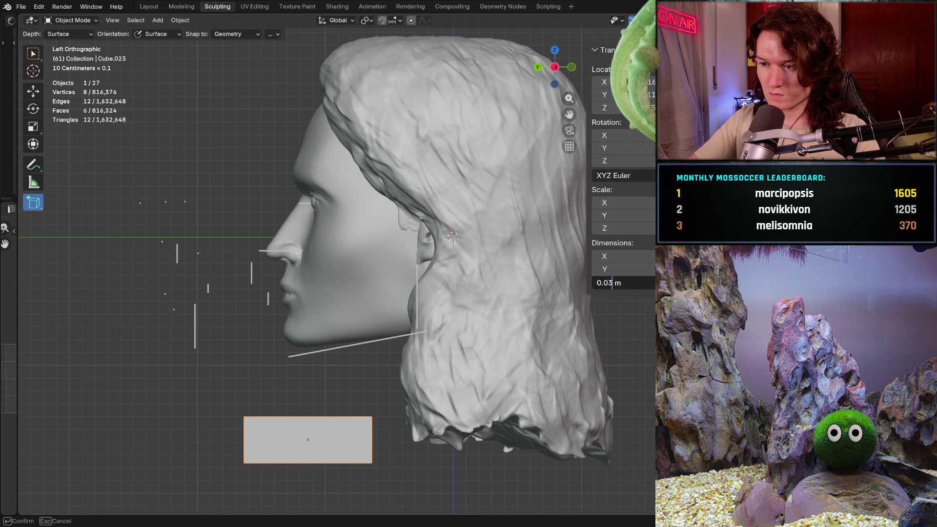
key("Return")
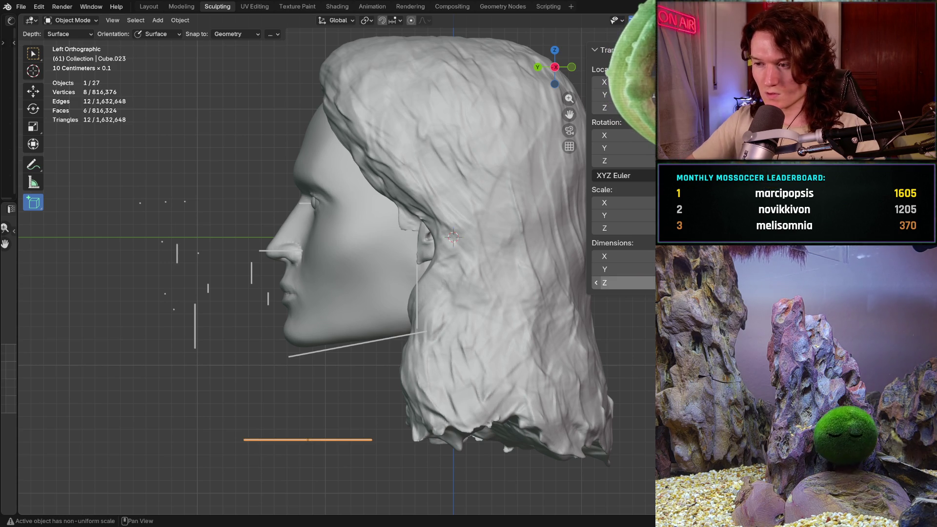
left_click(618, 256)
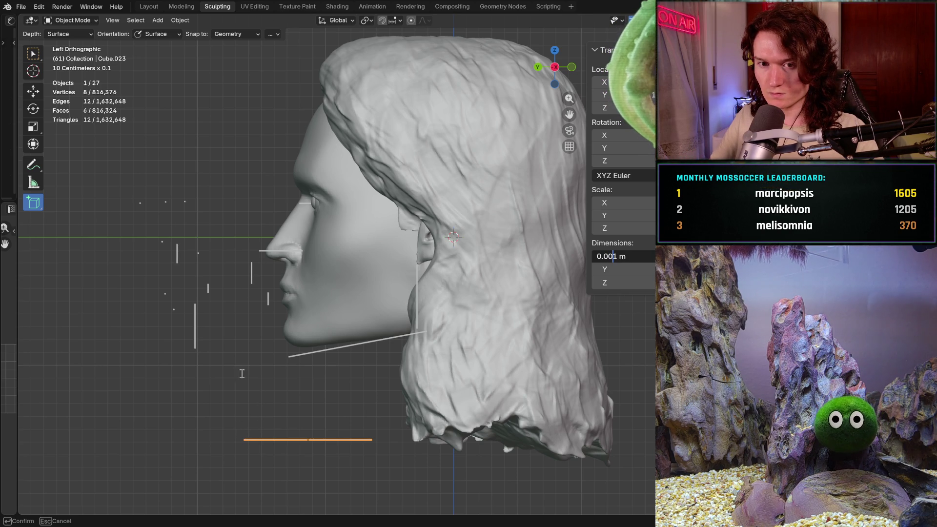
key("Return")
From a front view, move the thin strip up to sit at the chin.
left_click(33, 91)
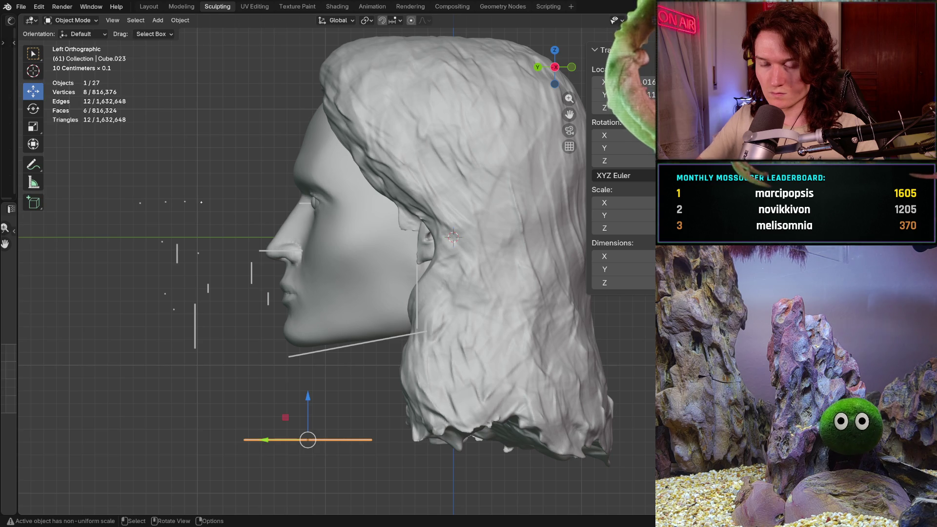
middle_click_drag(341, 244, 439, 244)
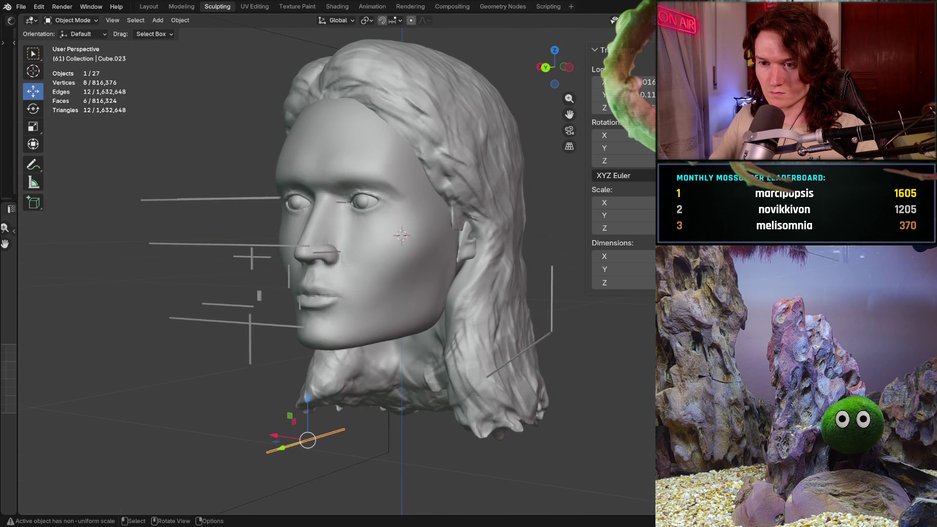
mouse_move(312, 336)
middle_mouse_down()
mouse_move(383, 336)
mouse_move(266, 334)
middle_mouse_up()
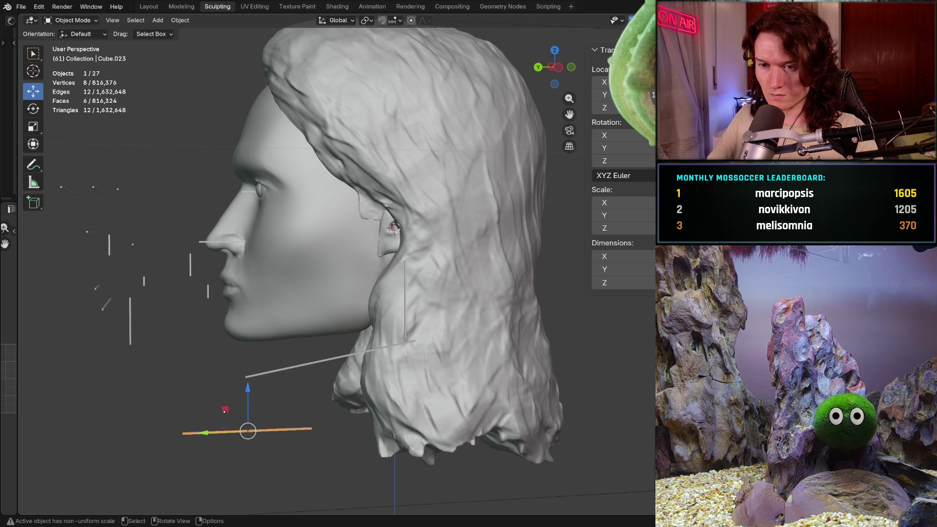
key("g")
left_click(281, 315)
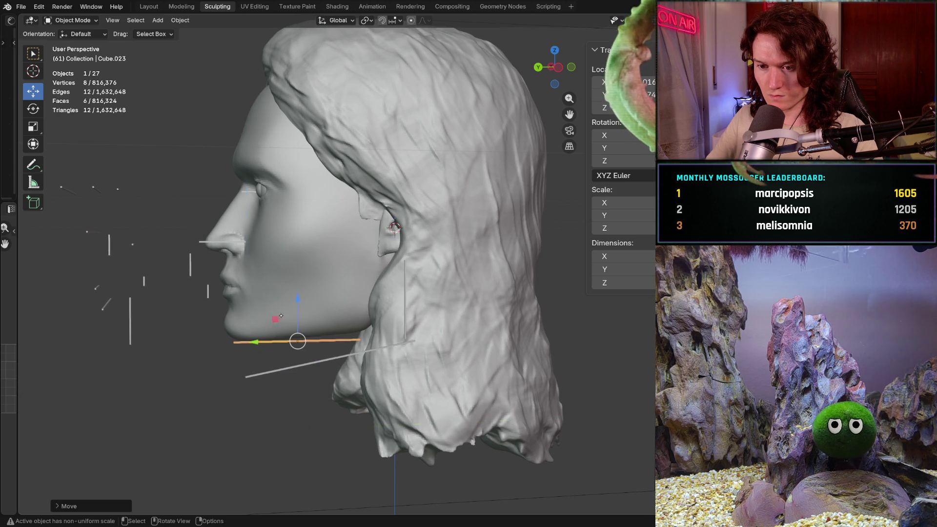
mouse_move(282, 316)
middle_mouse_down()
mouse_move(262, 329)
mouse_move(272, 346)
middle_mouse_up()
key("g")
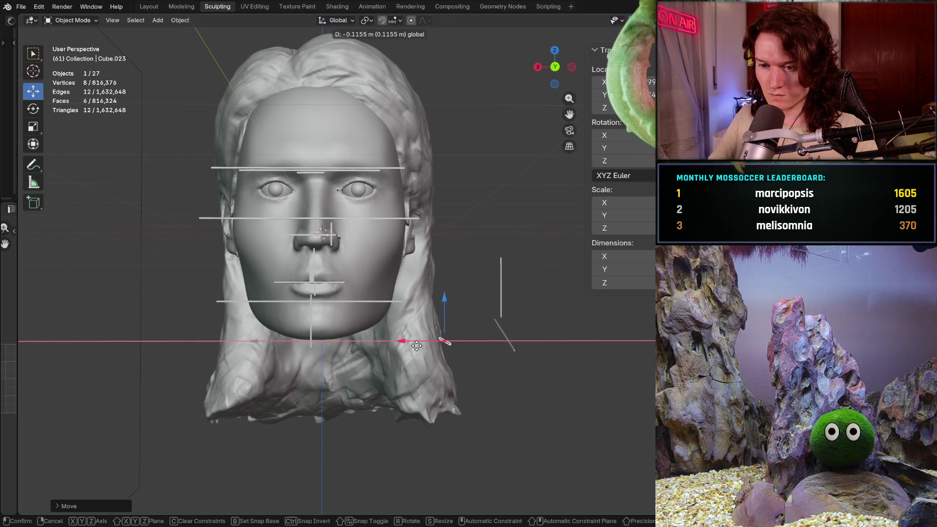
left_click(416, 345)
In left orthographic profile, raise the chin guide bar slightly.
middle_click_drag(416, 346, 536, 344)
key("KP_5")
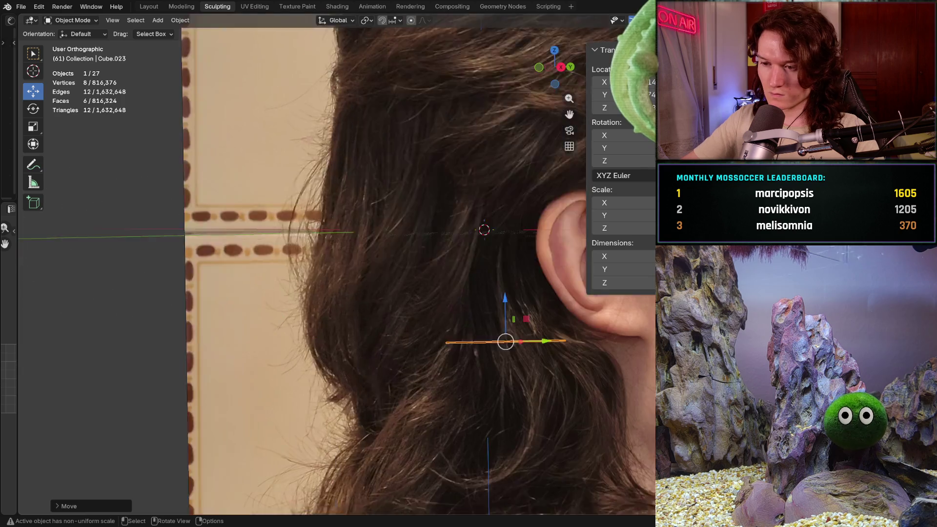
key("ctrl+KP_3")
scroll(337, 264, "down", 2)
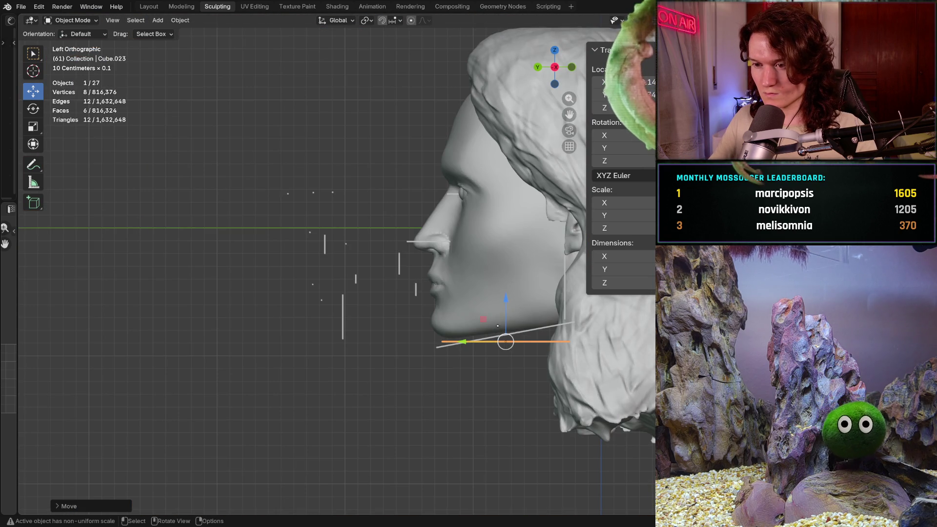
scroll(497, 326, "up", 2)
mouse_move(498, 326)
middle_mouse_down("shift")
mouse_move(378, 329)
mouse_move(390, 317)
middle_mouse_up("shift")
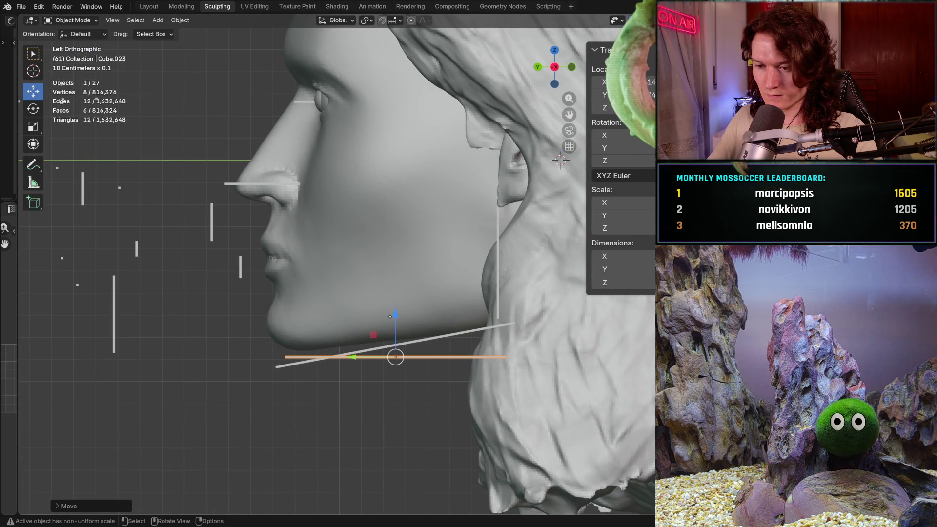
left_click_drag(390, 317, 391, 309)
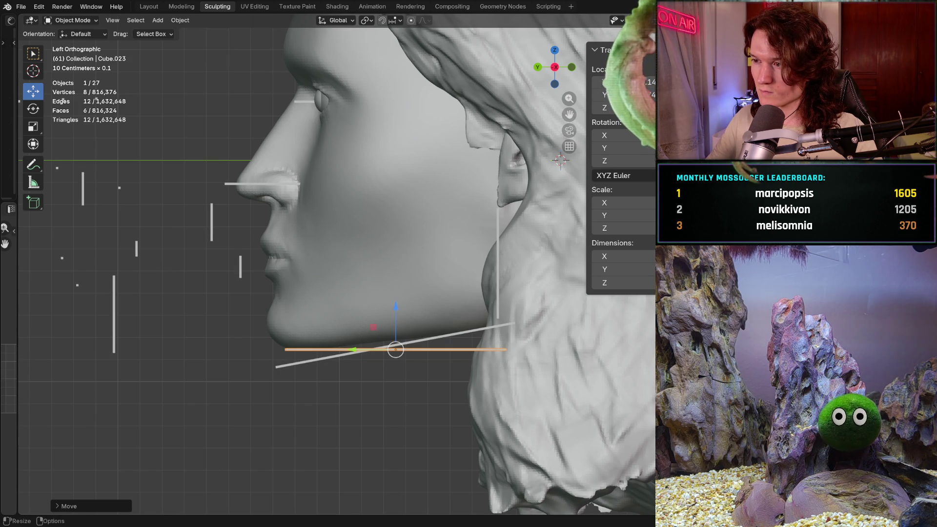
Hide the long hair, then in Left side view slide the chin guide bar toward the face.
key("h")
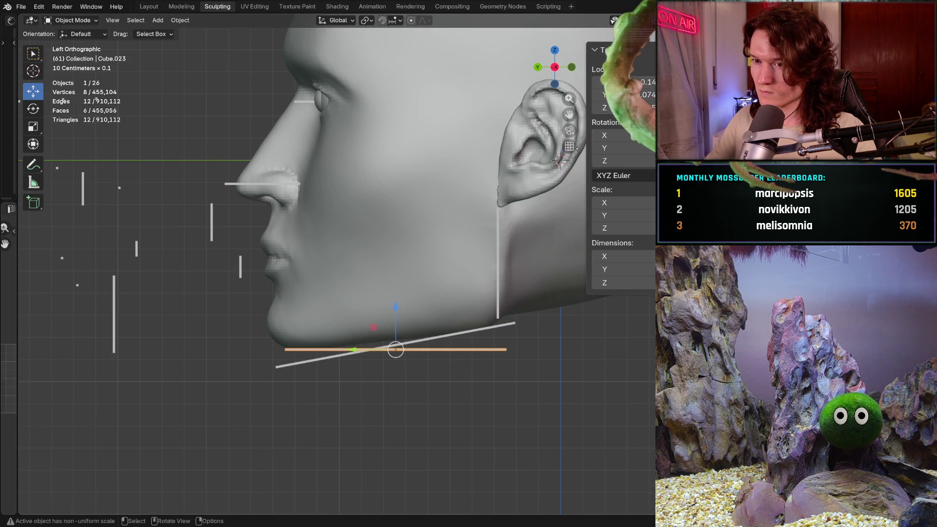
middle_click_drag(469, 298, 528, 297)
mouse_move(401, 312)
middle_mouse_down("shift")
mouse_move(429, 345)
mouse_move(395, 366)
mouse_move(332, 366)
middle_mouse_up("shift")
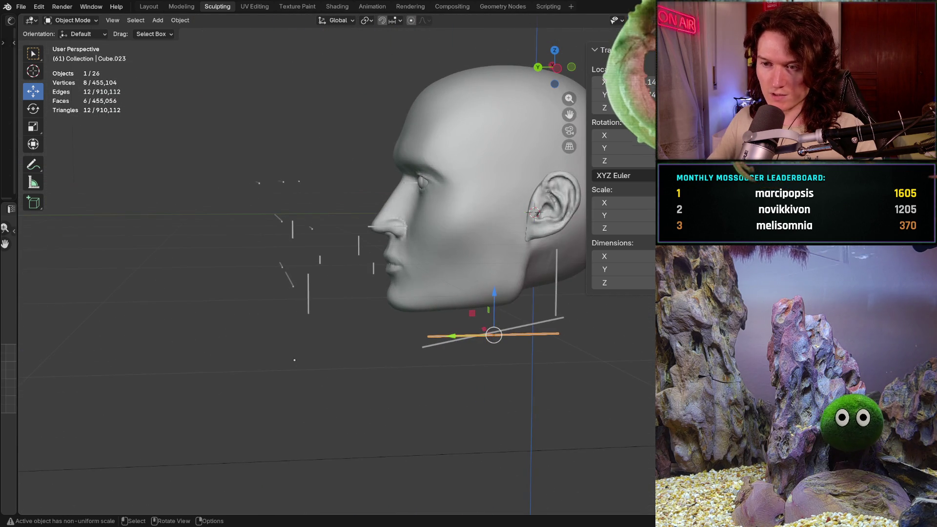
key("ctrl+KP_3")
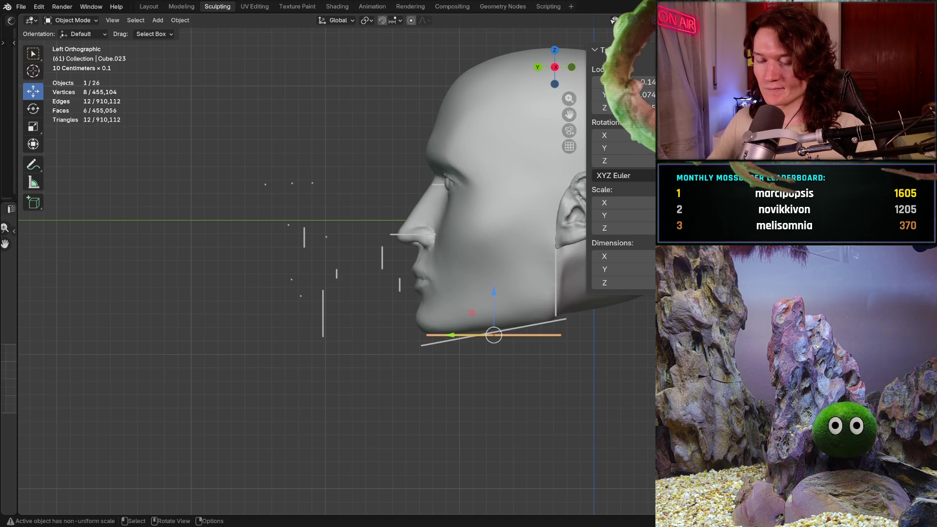
middle_click_drag(469, 322, 344, 322, "shift")
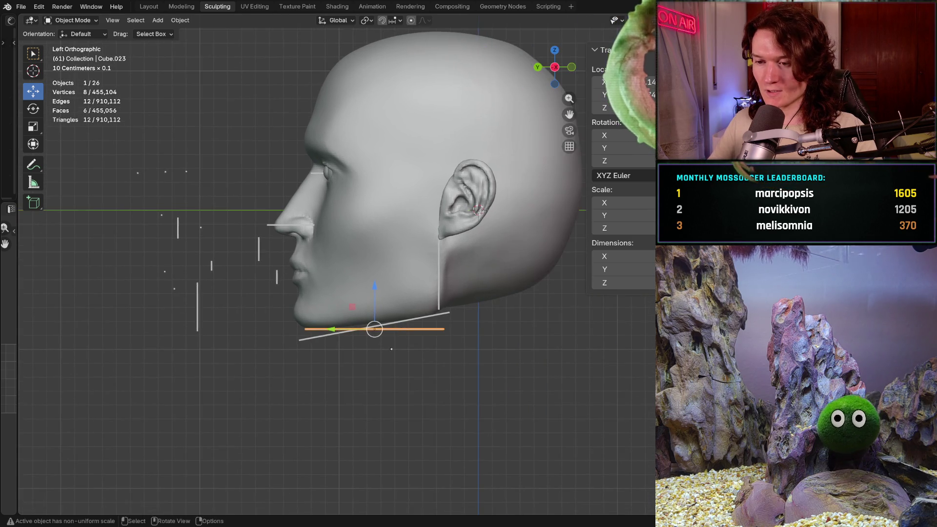
scroll(344, 322, "up", 2)
left_click_drag(331, 350, 312, 350)
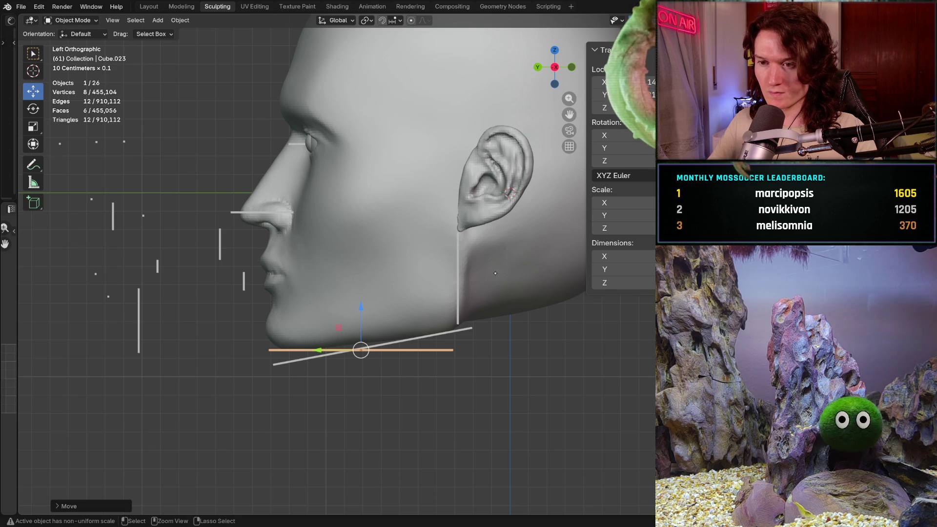
scroll(495, 274, "down", 2)
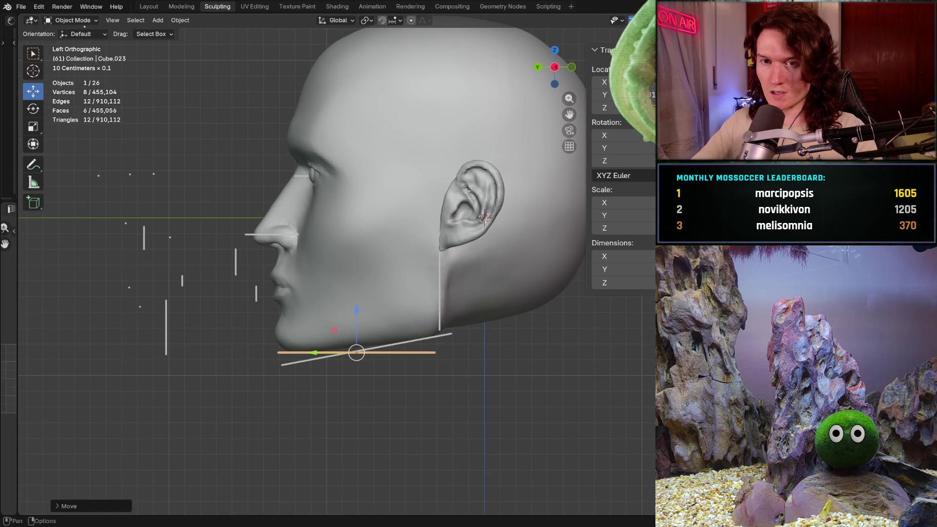
left_click(71, 20)
Sculpt the head with the grab brush set to 580 px radius and 0.616 strength.
left_click(74, 56)
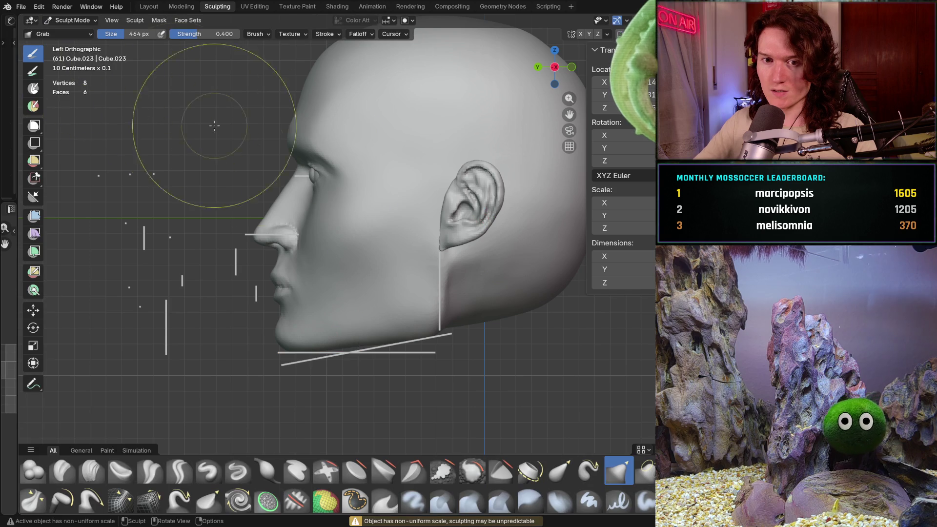
key("alt+q")
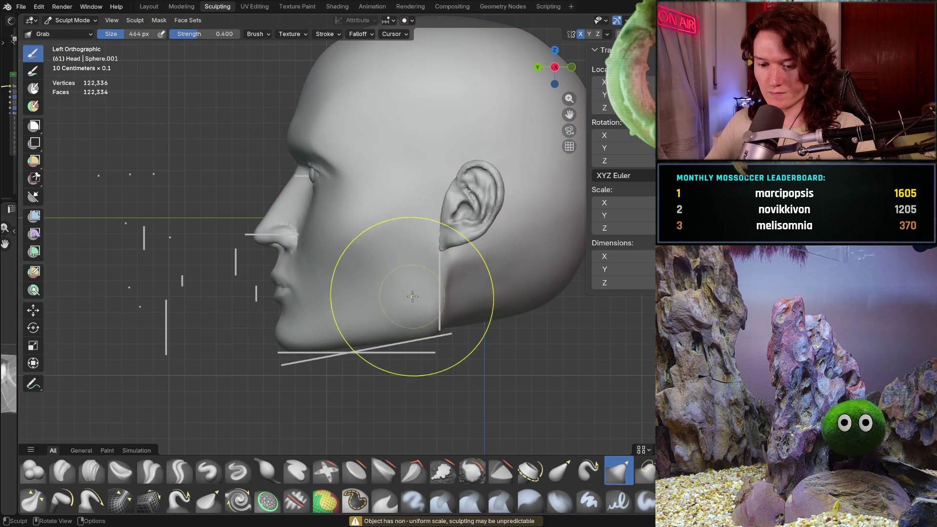
key("f")
left_click(429, 310)
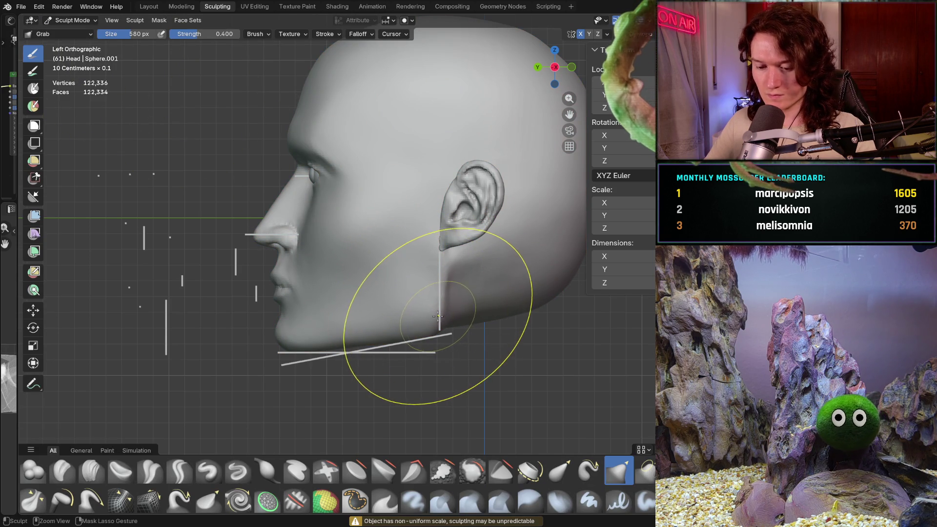
key("shift+f")
left_click(438, 317)
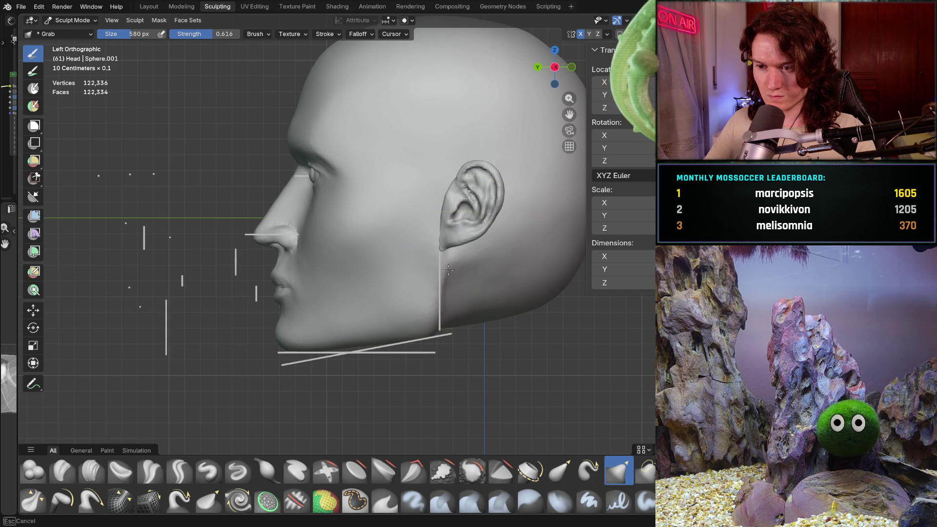
scroll(420, 317, "up", 3)
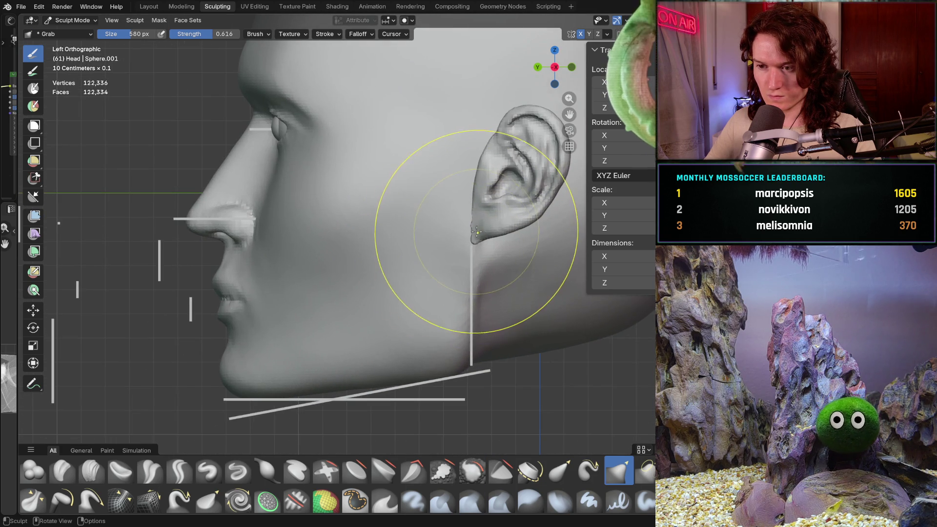
scroll(476, 233, "down", 3)
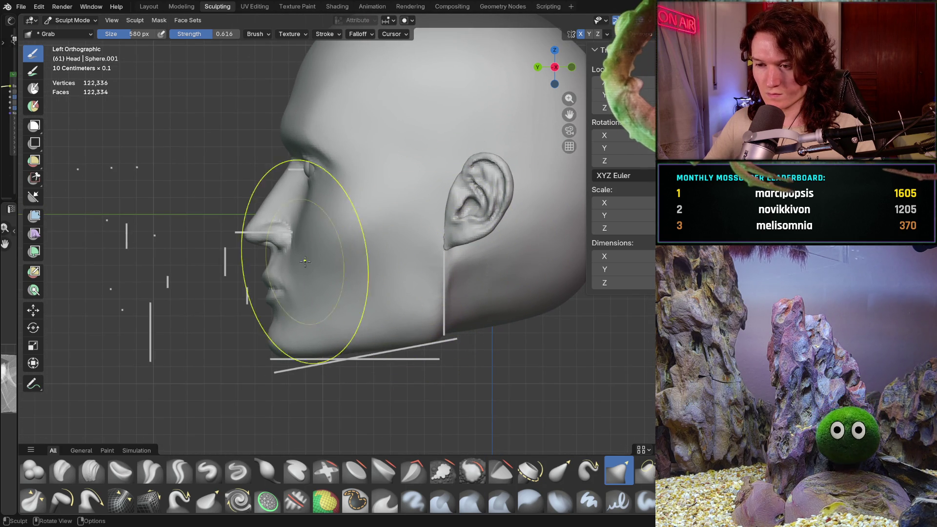
Return to Object Mode and select the vertical guide bar below the ear.
left_click(74, 20)
left_click(73, 30)
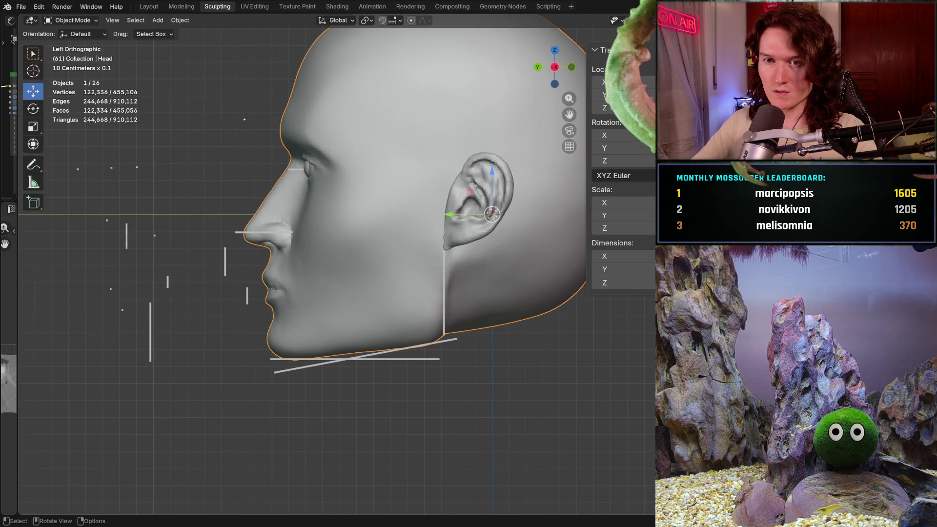
left_click(444, 295)
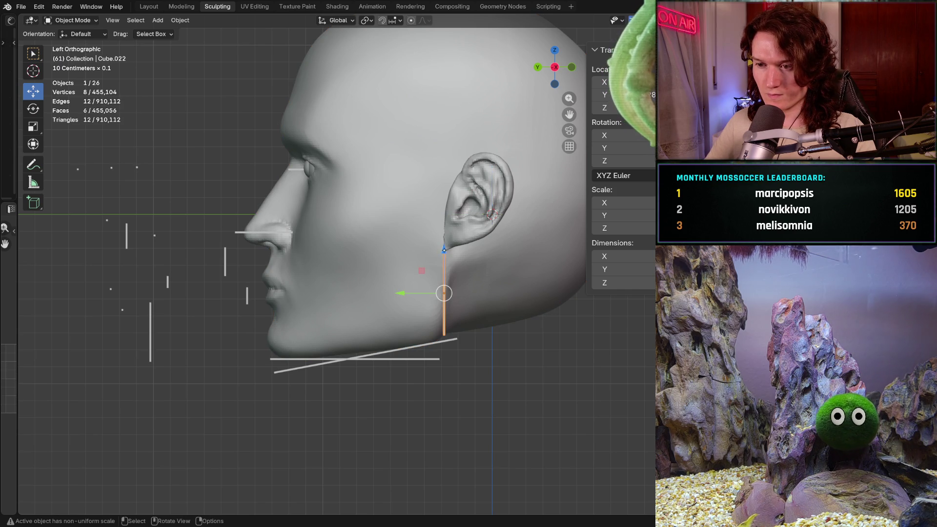
Reposition the vertical guide bar, then select the ears and move them.
key("g")
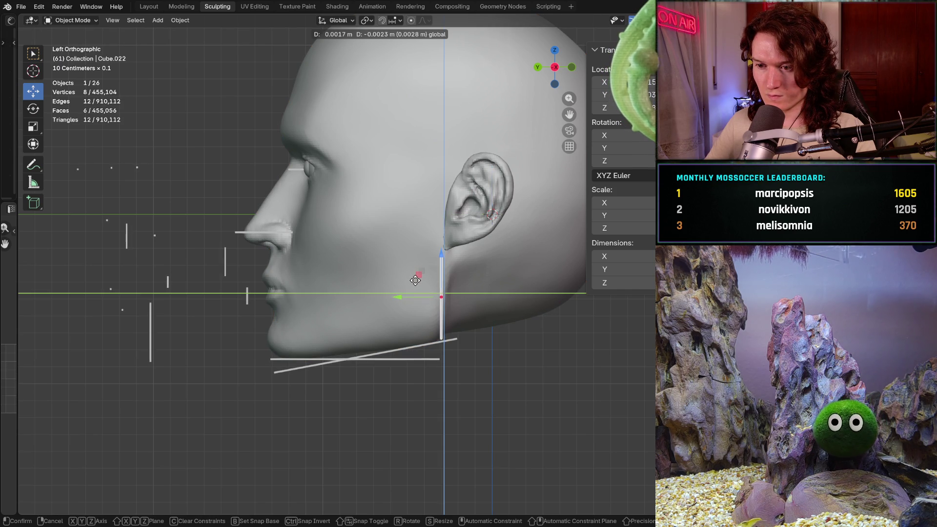
left_click(415, 282)
left_click(464, 225)
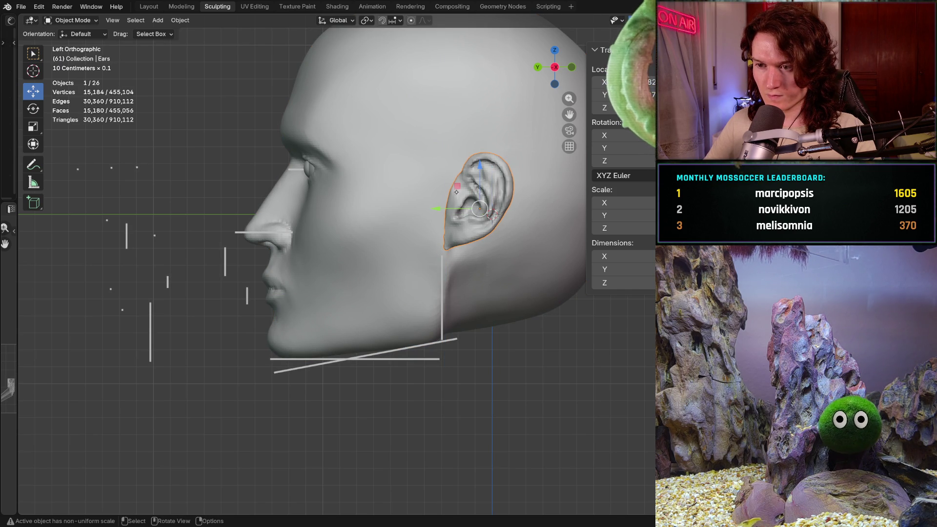
key("g")
key("shift+x")
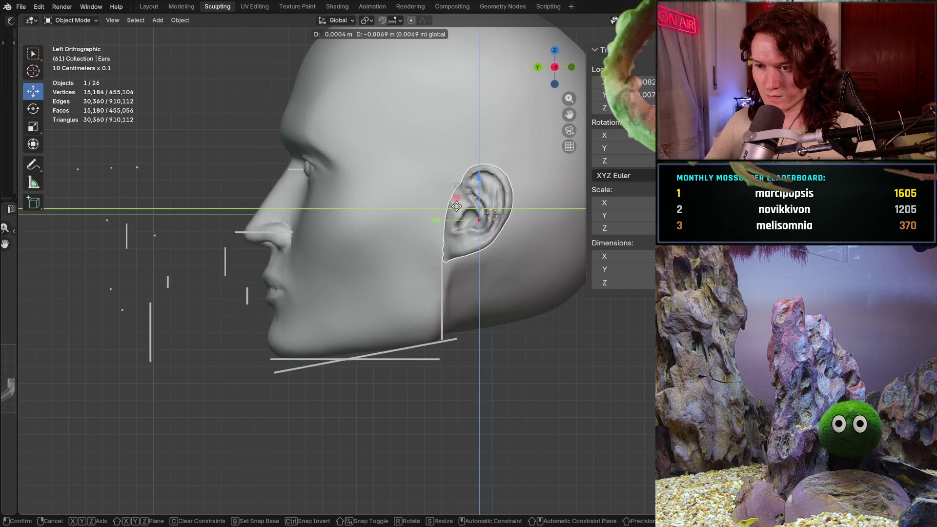
left_click(458, 206)
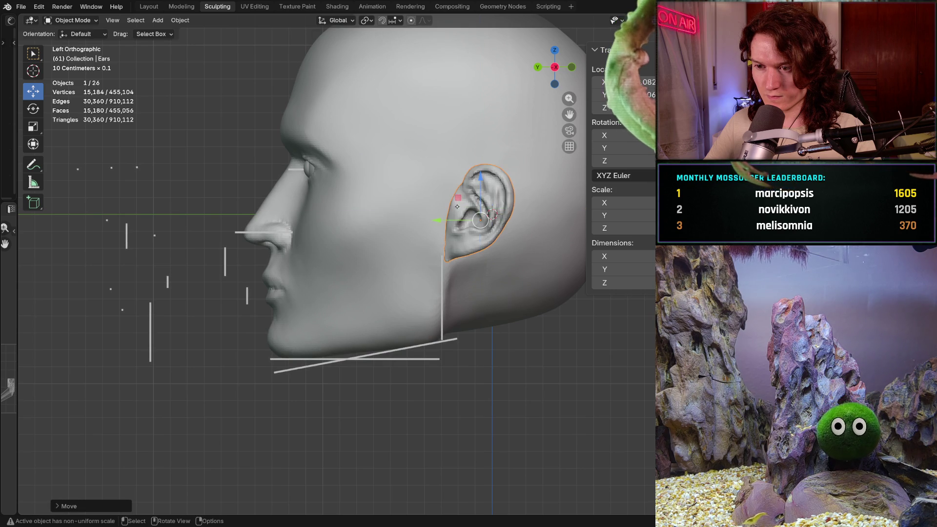
Shift the ears sideways along X from the front, then return to the side view.
mouse_move(466, 268)
middle_mouse_down()
mouse_move(419, 292)
mouse_move(482, 275)
middle_mouse_up()
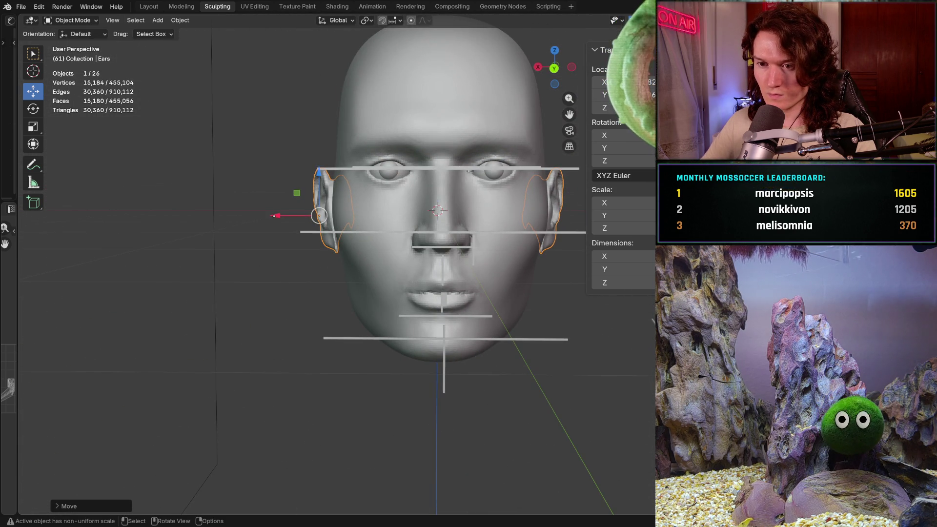
left_click_drag(274, 216, 287, 217)
mouse_move(287, 216)
middle_mouse_down()
mouse_move(308, 236)
mouse_move(313, 260)
middle_mouse_up()
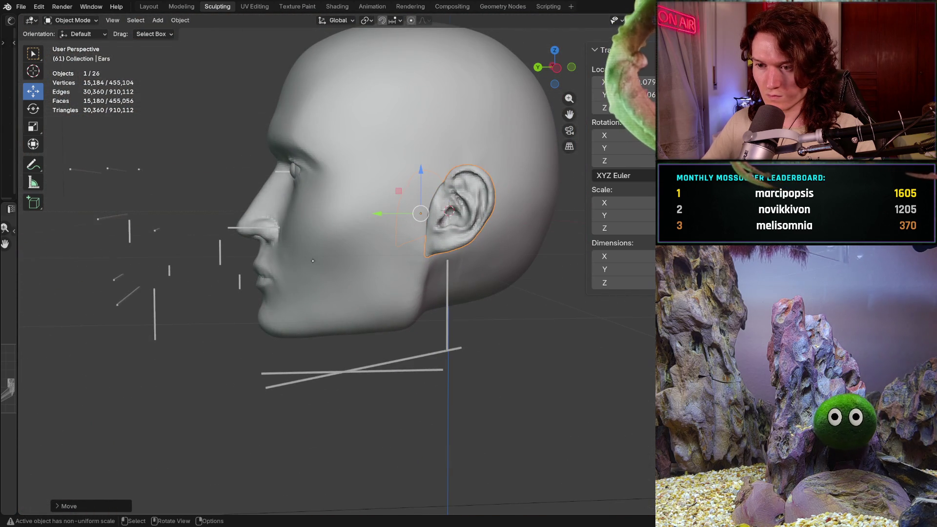
key("ctrl+KP_3")
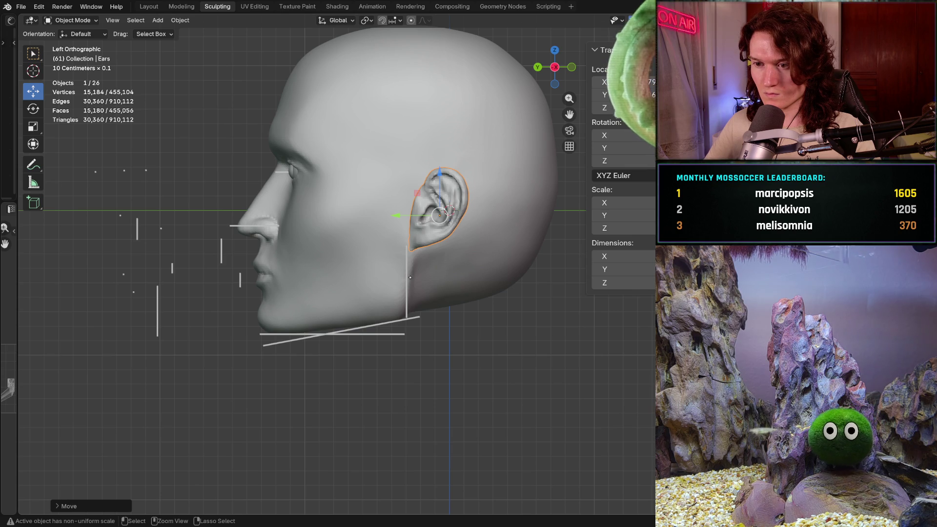
middle_click_drag(410, 277, 432, 287, "ctrl")
middle_click_drag(445, 253, 456, 297, "shift")
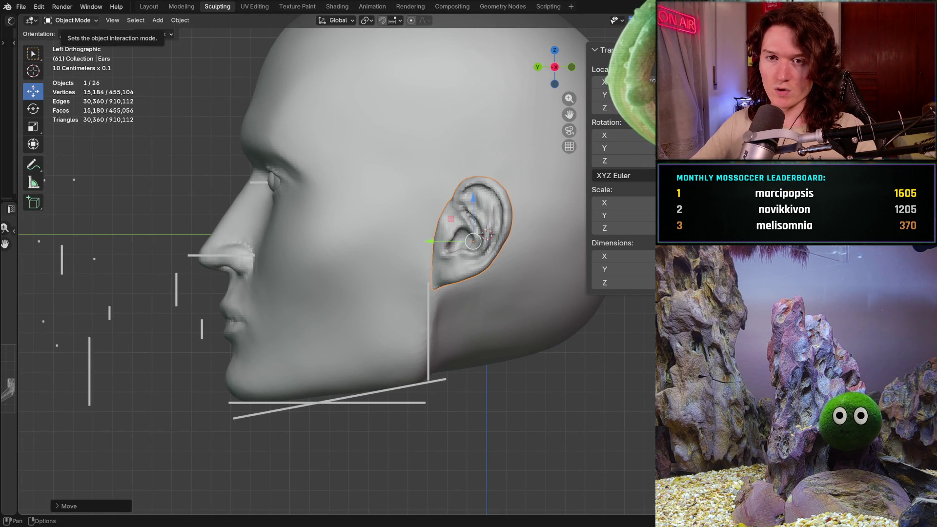
Rotate the ear slightly around the X axis, then deselect it.
key("shift+space")
key("r")
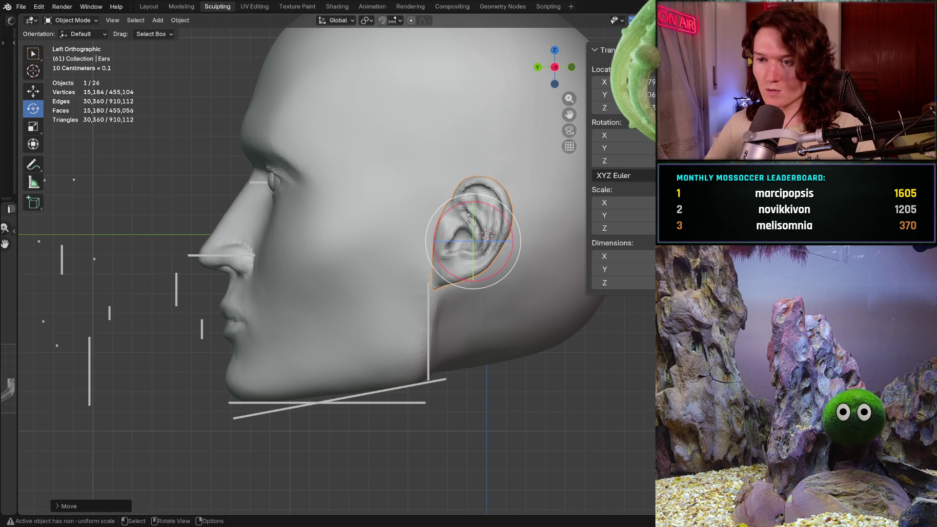
left_click_drag(446, 218, 448, 220)
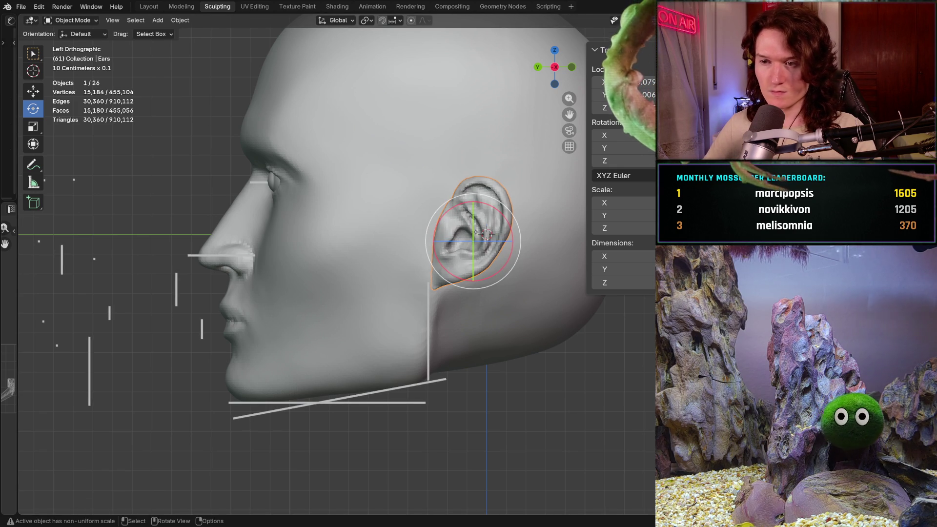
mouse_move(461, 203)
left_mouse_down()
mouse_move(473, 199)
mouse_move(478, 217)
mouse_move(465, 206)
left_mouse_up()
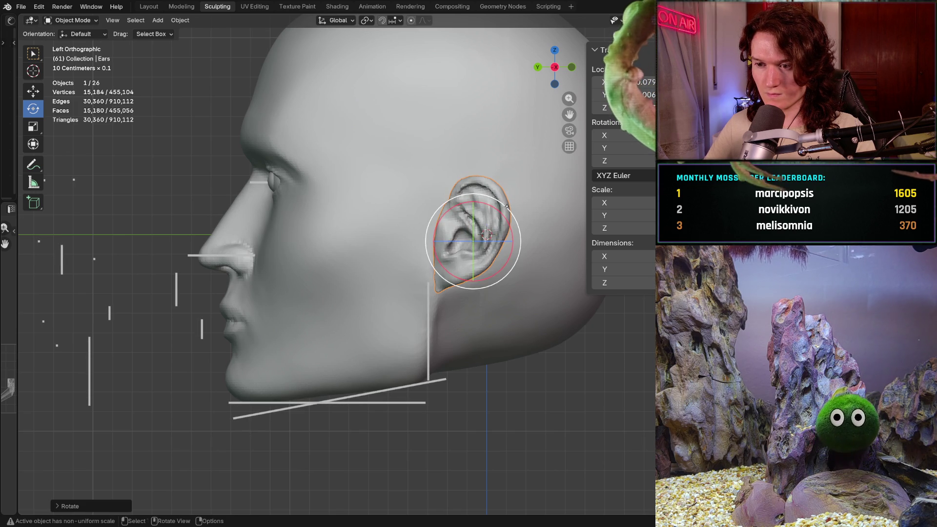
key("alt+a")
scroll(388, 259, "down", 3)
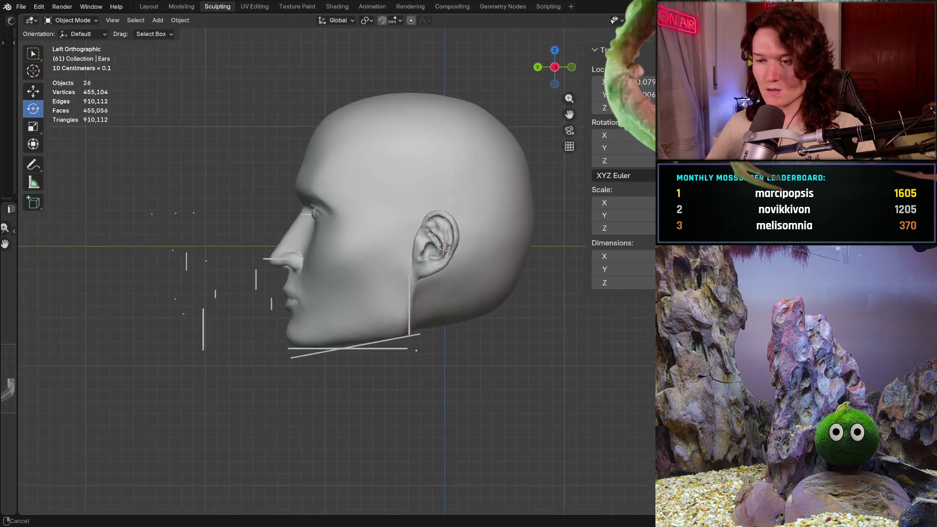
mouse_move(388, 258)
middle_mouse_down()
mouse_move(463, 254)
mouse_move(390, 256)
middle_mouse_up()
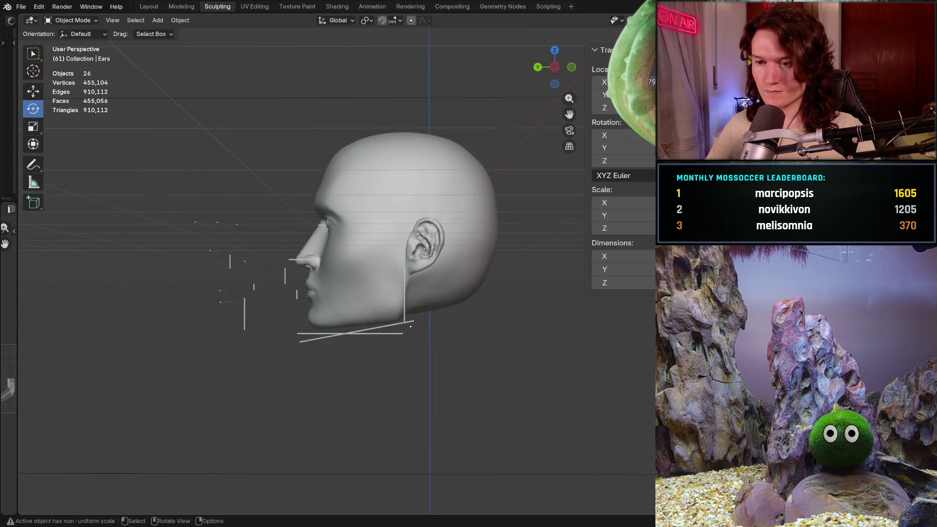
scroll(410, 326, "up", 4)
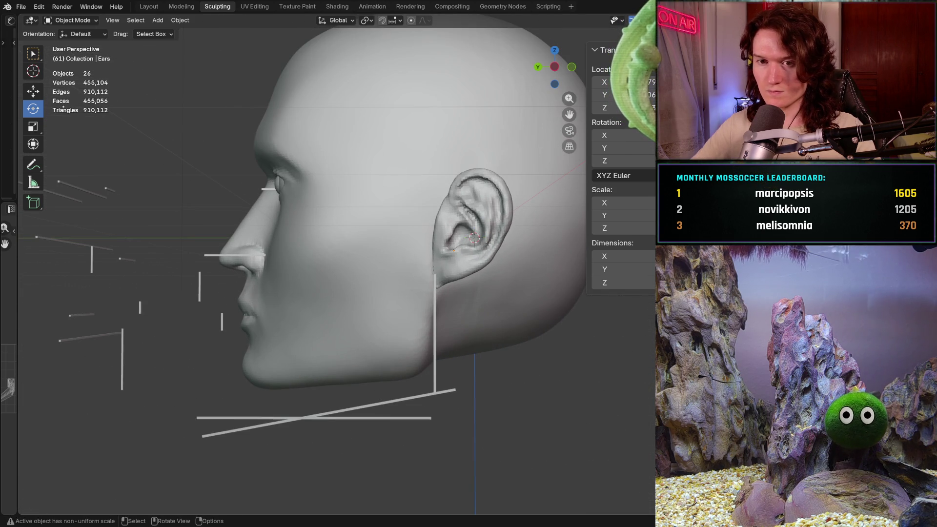
Nudge the ear slightly toward the face and check it from front and three-quarter views.
key("g")
left_click(455, 252)
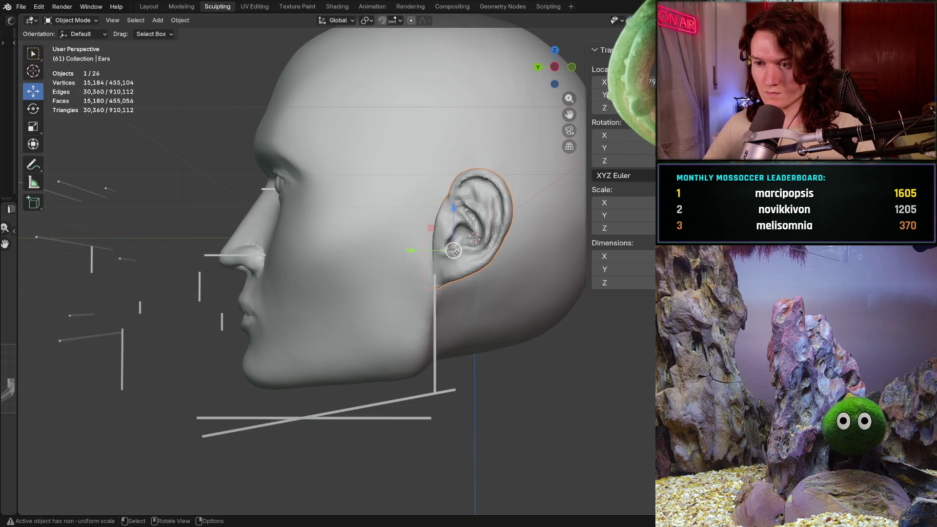
left_click_drag(454, 250, 450, 250)
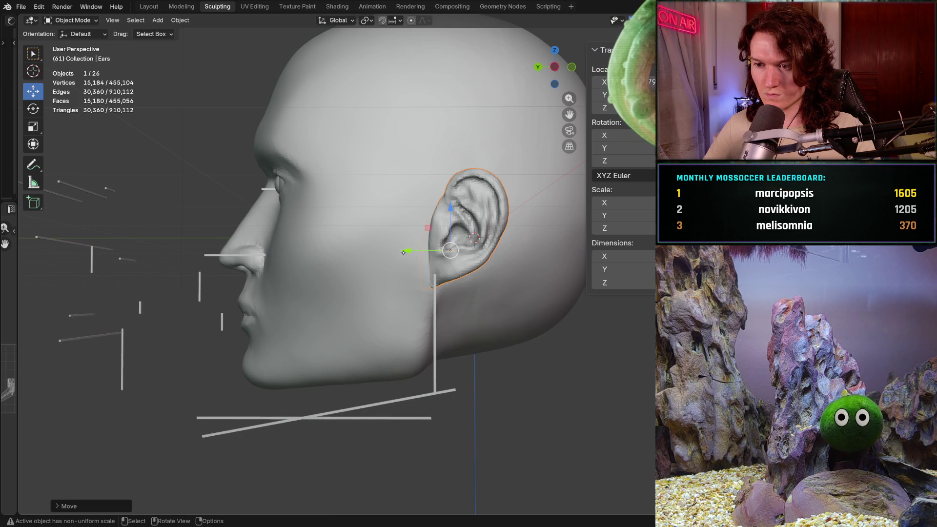
scroll(403, 252, "down", 10)
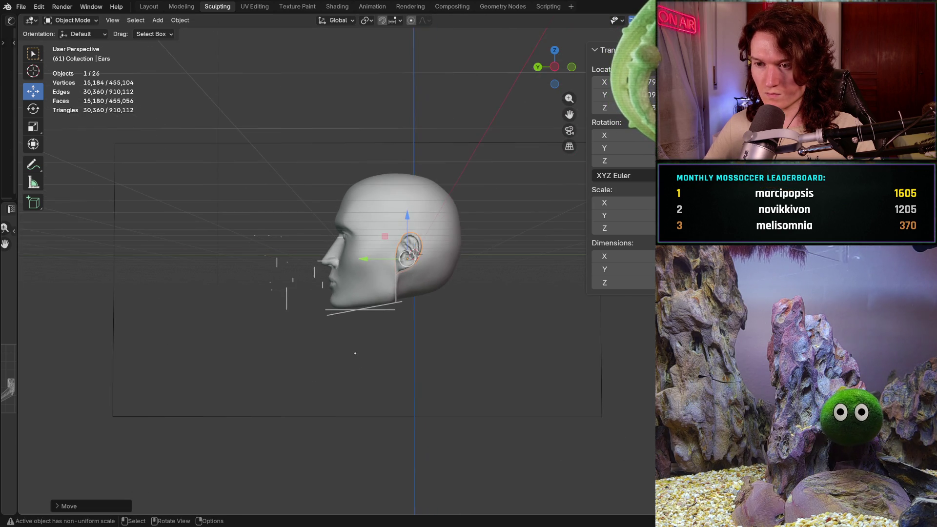
left_click(355, 353)
mouse_move(359, 352)
middle_mouse_down()
mouse_move(486, 338)
mouse_move(386, 247)
mouse_move(508, 349)
mouse_move(510, 288)
middle_mouse_up()
scroll(485, 337, "up", 4)
mouse_move(498, 342)
middle_mouse_down()
mouse_move(421, 364)
mouse_move(427, 347)
mouse_move(507, 325)
middle_mouse_up()
scroll(430, 349, "down", 2)
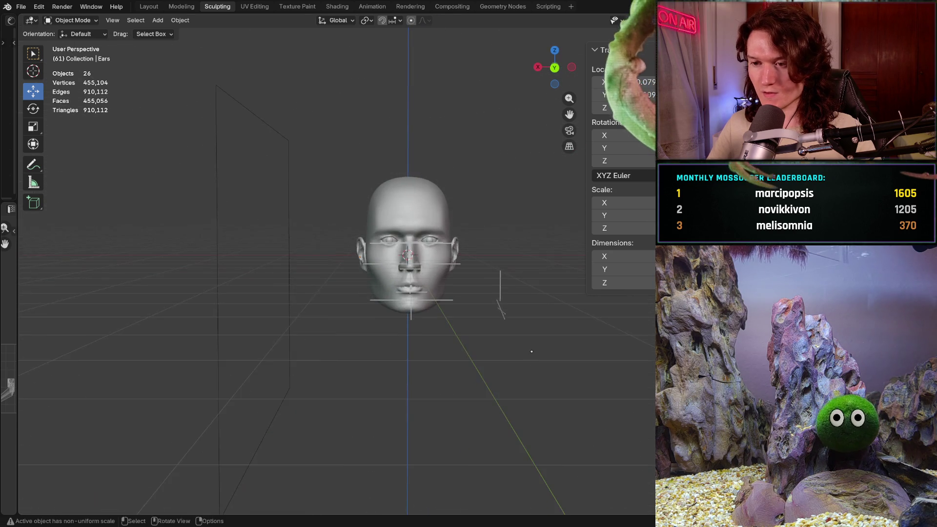
scroll(519, 321, "up", 2)
scroll(520, 321, "up", 1)
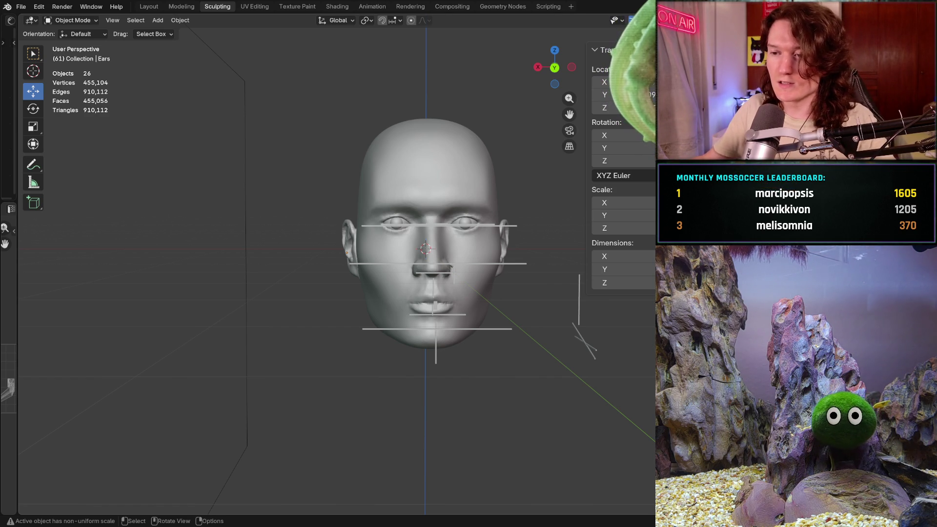
Switch to Left Orthographic view and zoom in on the head and ear.
middle_click_drag(468, 292, 371, 293)
key("KP_3")
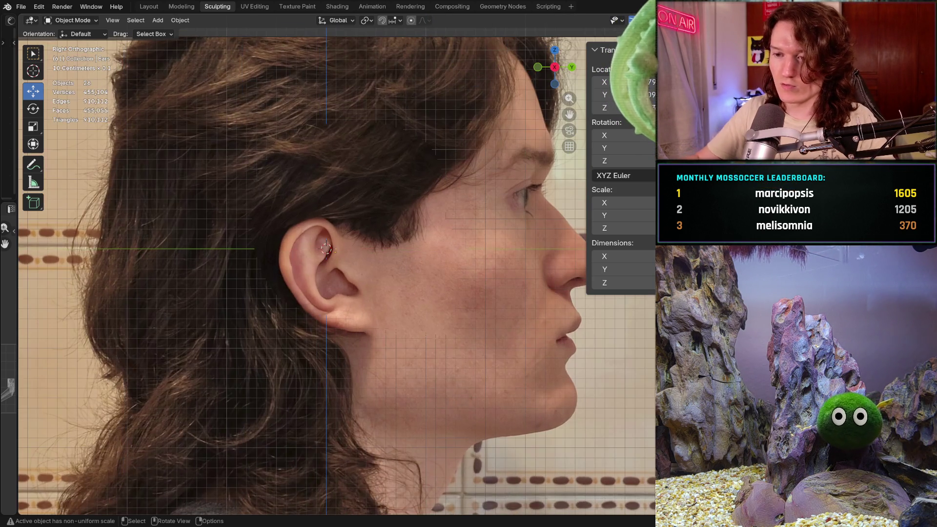
key("ctrl+KP_3")
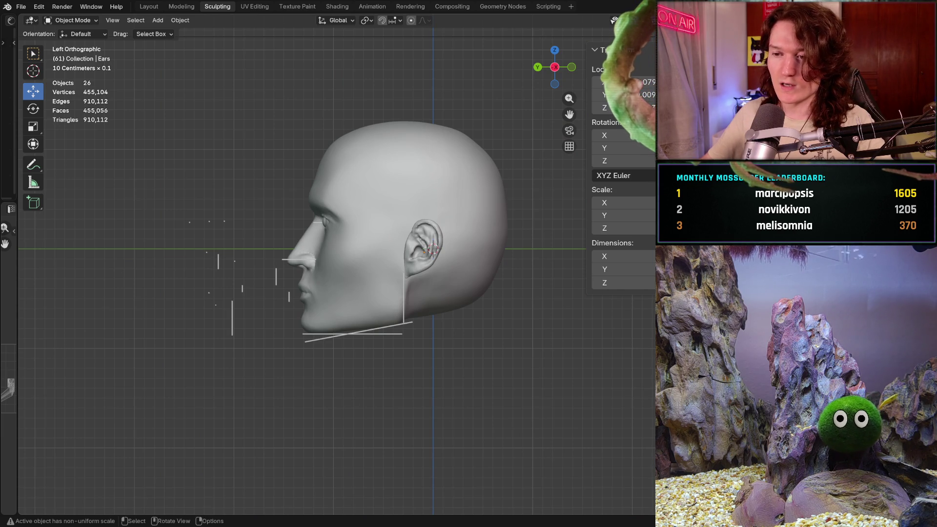
middle_click_drag(418, 226, 417, 195, "ctrl")
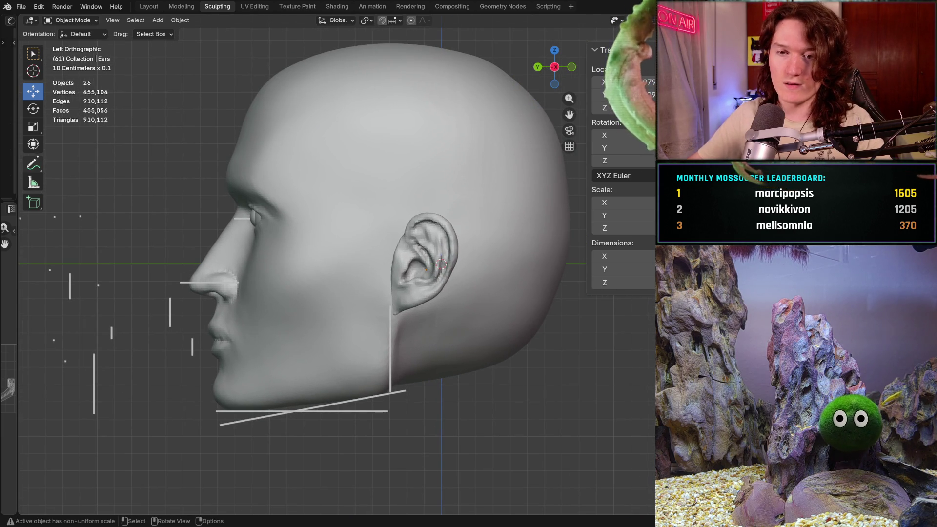
Measure the ear from lobe to top with the Measure tool, about 0.06 m.
left_click(33, 183)
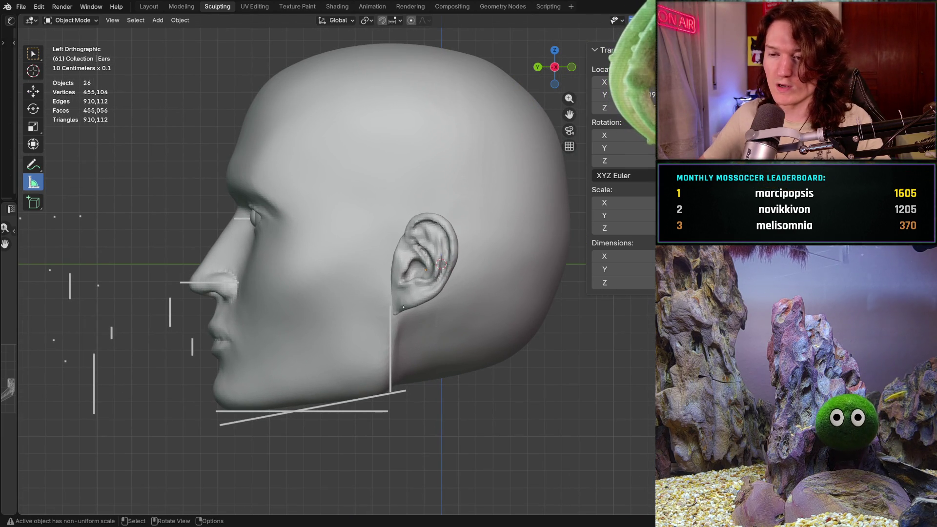
left_click(400, 308)
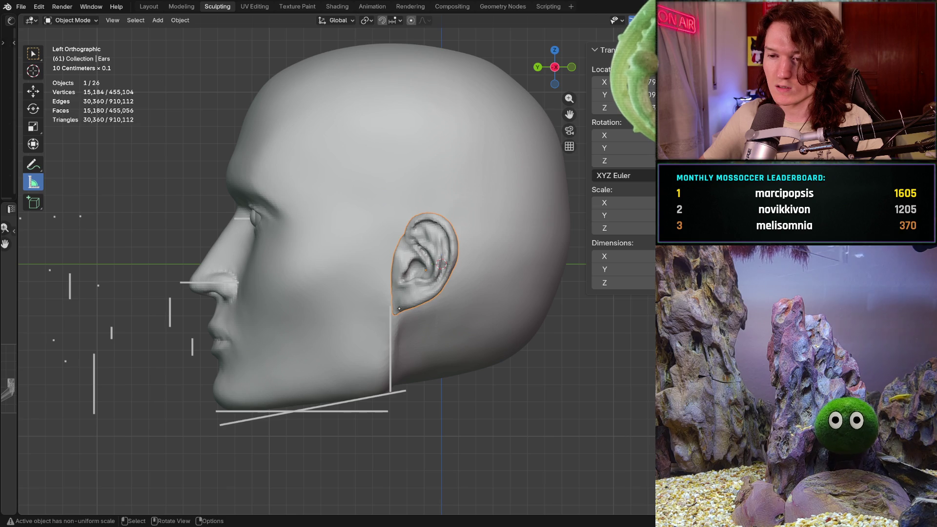
mouse_move(401, 308)
left_mouse_down()
mouse_move(433, 214)
mouse_move(396, 308)
left_mouse_up()
left_click(467, 391)
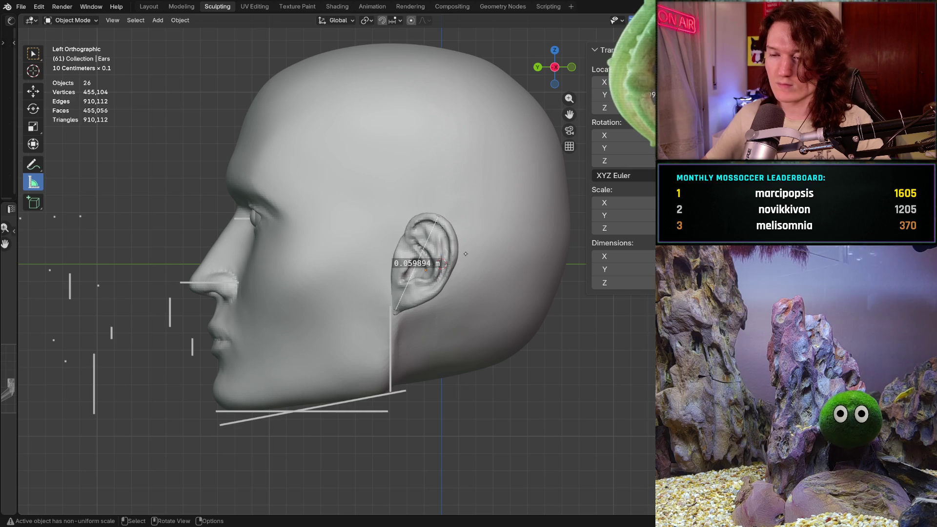
scroll(471, 278, "down", 4)
middle_click_drag(471, 277, 411, 266)
left_click(407, 264)
left_click_drag(406, 264, 399, 262, "ctrl")
Delete the angle measurement and orbit to a three-quarter view showing the left ear.
key("Delete")
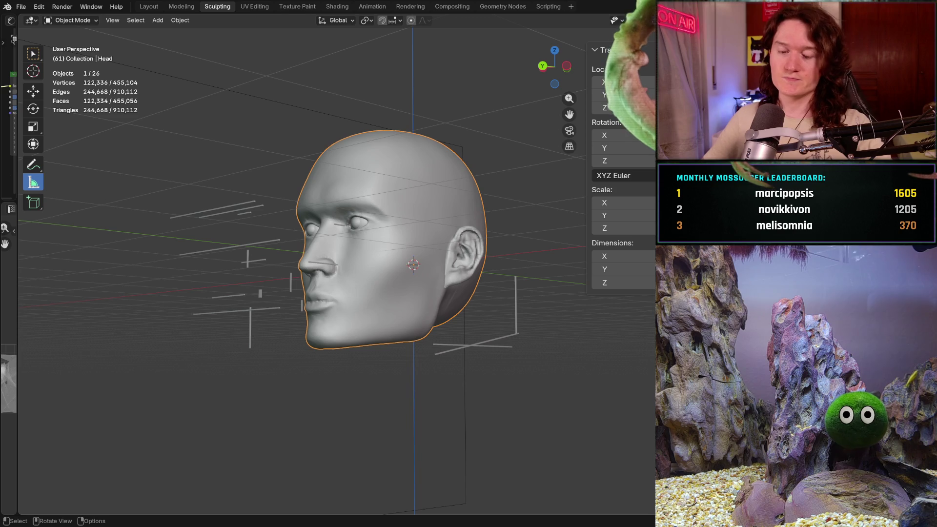
mouse_move(414, 265)
middle_mouse_down()
mouse_move(487, 261)
mouse_move(431, 290)
middle_mouse_up()
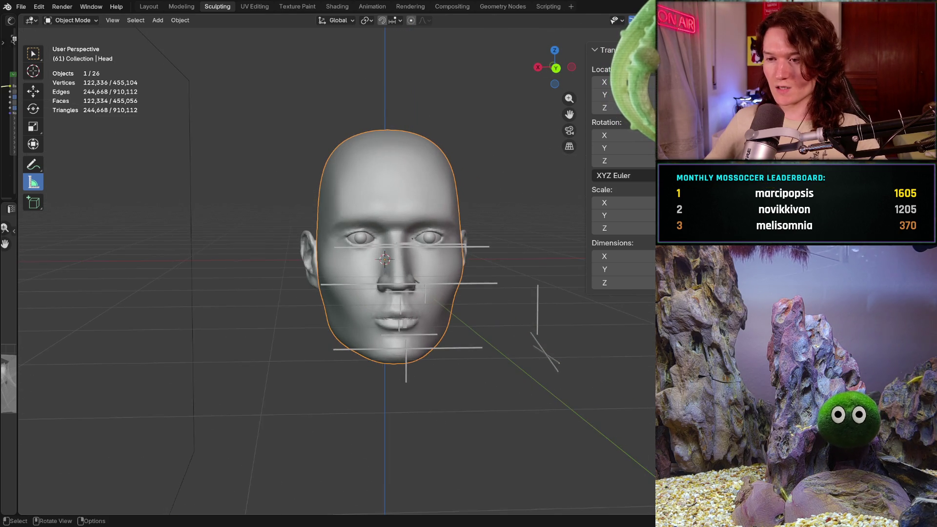
scroll(432, 290, "up", 2)
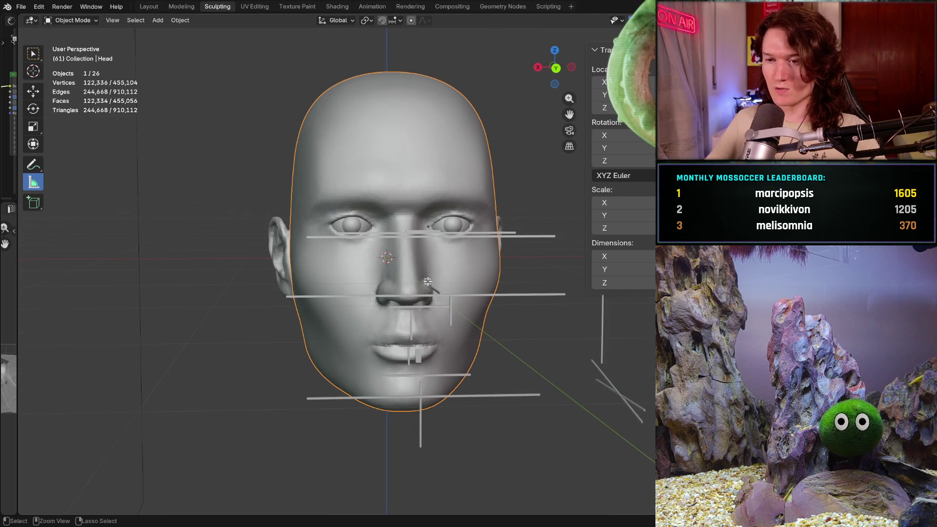
scroll(427, 282, "down", 2)
middle_click_drag(427, 282, 383, 283)
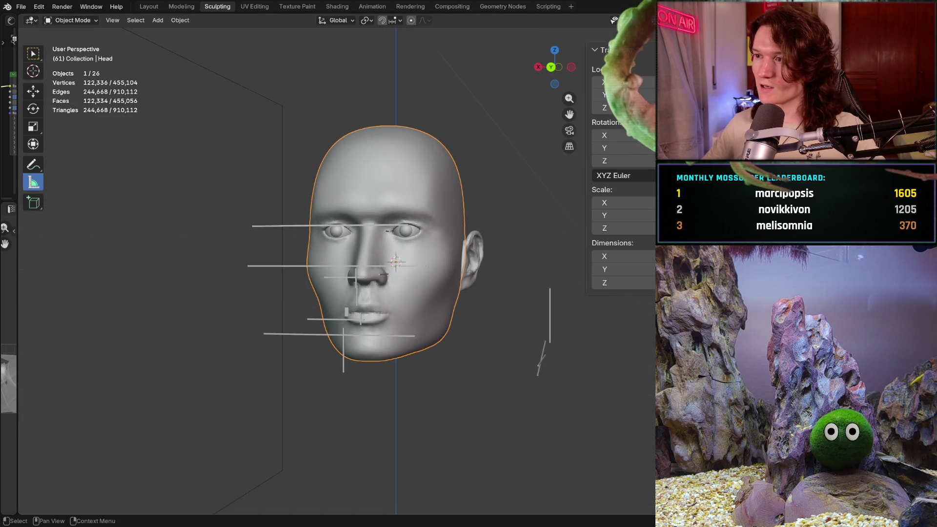
Reveal the long-haired sculpt to compare in front orthographic view, then hide it again.
key("ctrl+z")
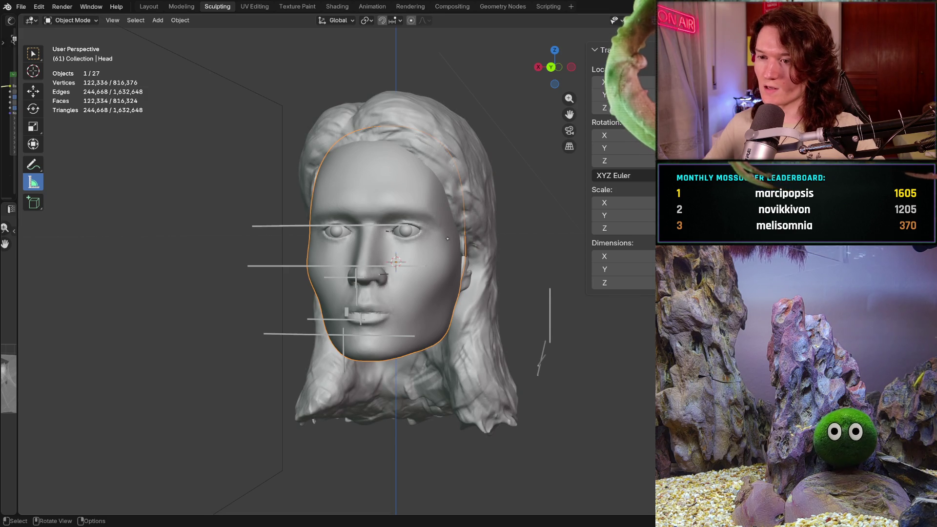
key("ctrl+z")
middle_click_drag(408, 267, 408, 240)
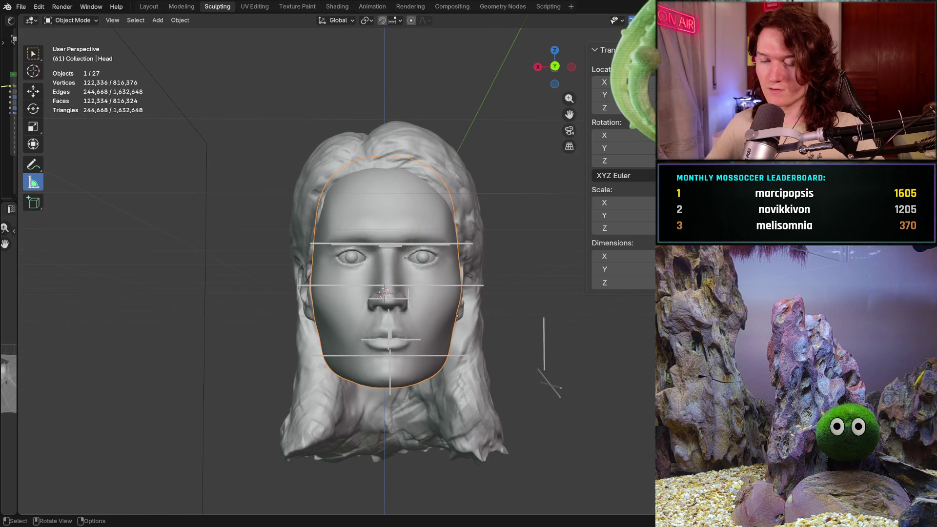
mouse_move(450, 341)
middle_mouse_down()
mouse_move(559, 339)
mouse_move(423, 341)
middle_mouse_up()
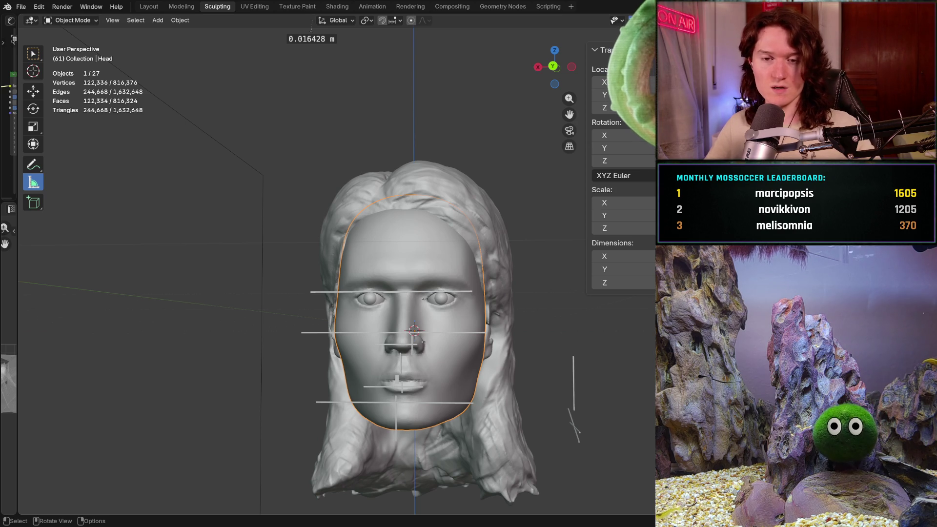
key("ctrl+KP_1")
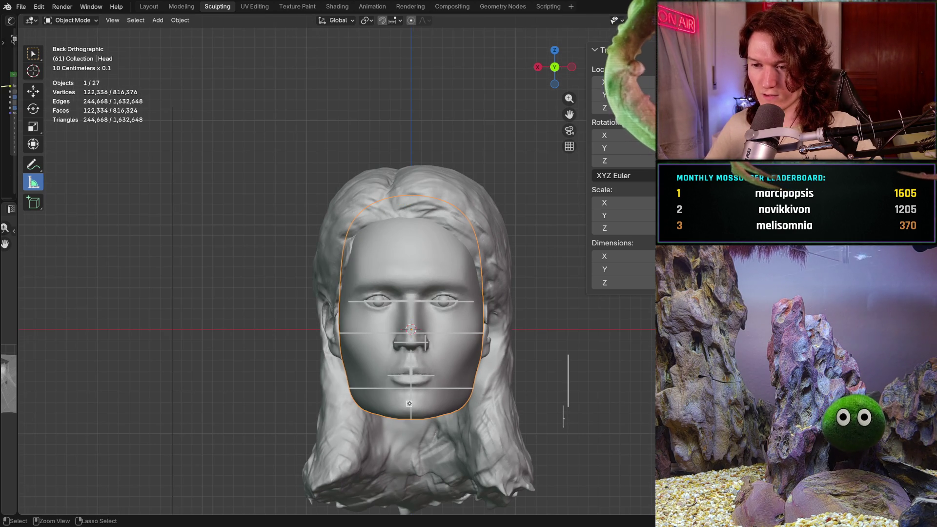
scroll(412, 345, "up", 2)
mouse_move(423, 387)
middle_mouse_down("shift")
mouse_move(410, 341)
mouse_move(359, 379)
middle_mouse_up("shift")
middle_click_drag(336, 371, 432, 373)
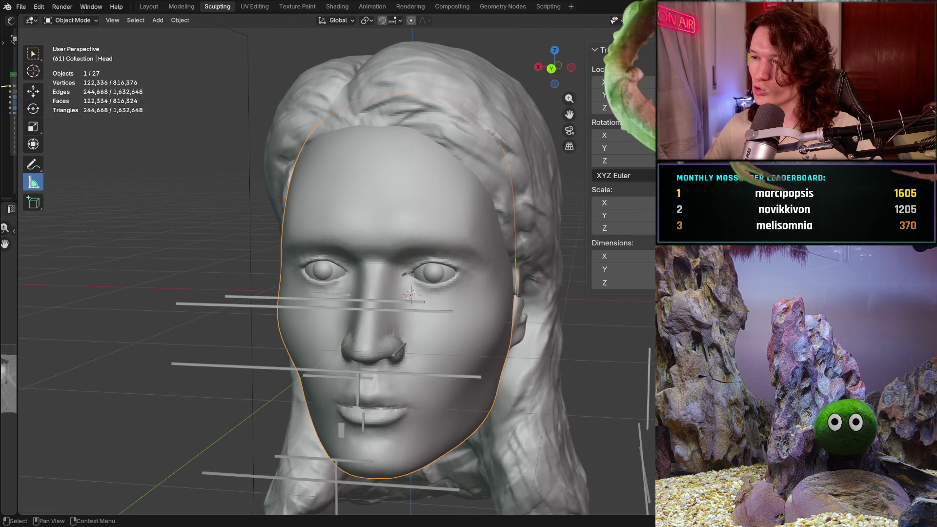
key("h")
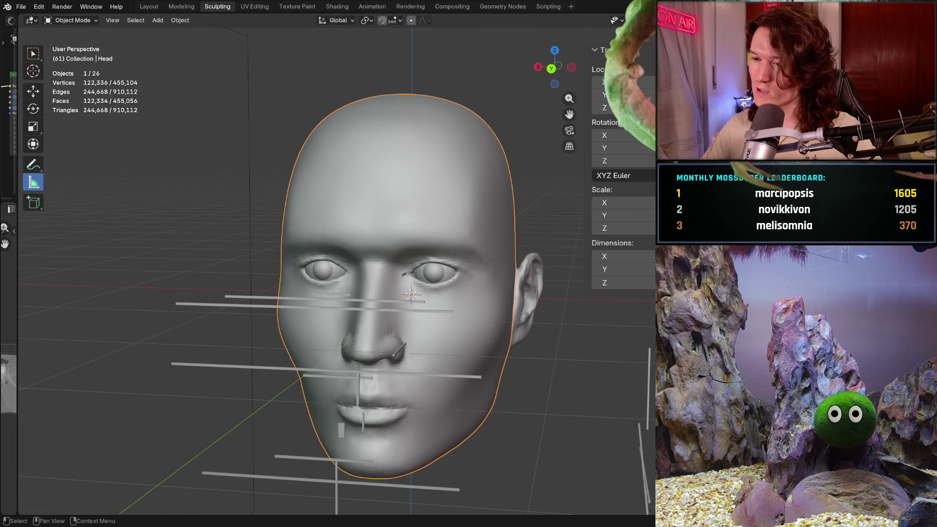
mouse_move(440, 371)
middle_mouse_down()
mouse_move(383, 371)
mouse_move(412, 349)
middle_mouse_up()
Select the Ears object and switch it to Sculpt Mode.
scroll(395, 337, "up", 6)
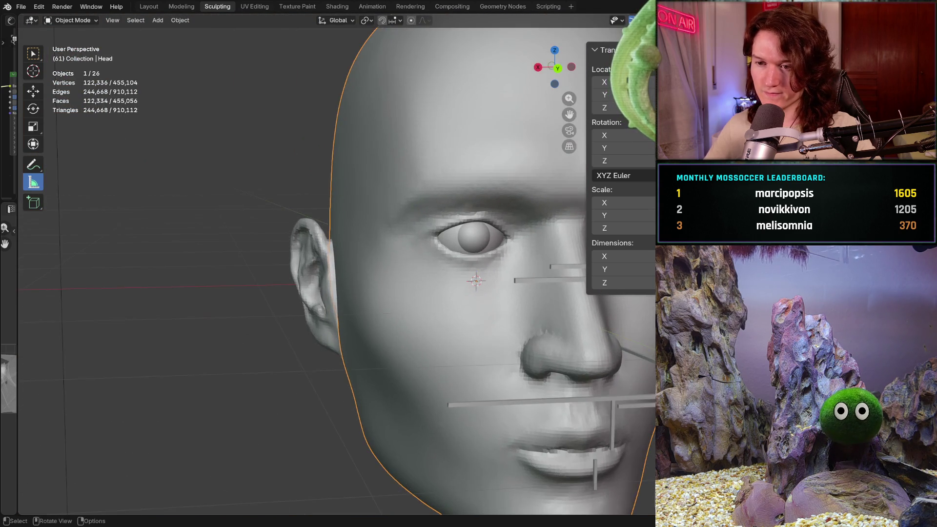
left_click(380, 326)
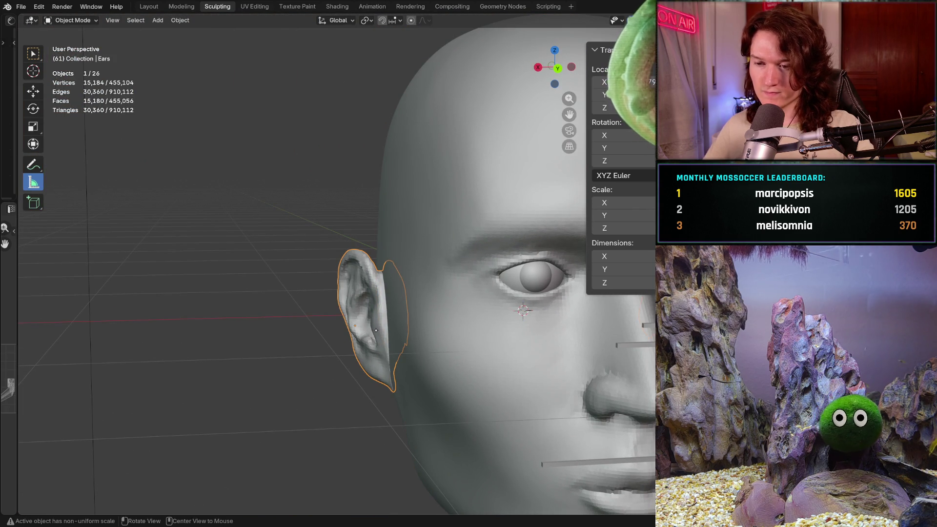
left_click(72, 20)
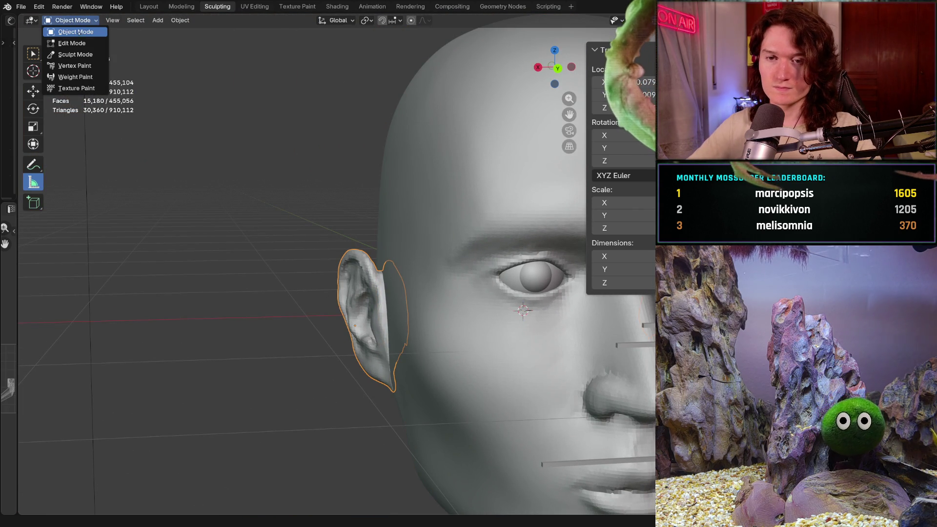
left_click(101, 55)
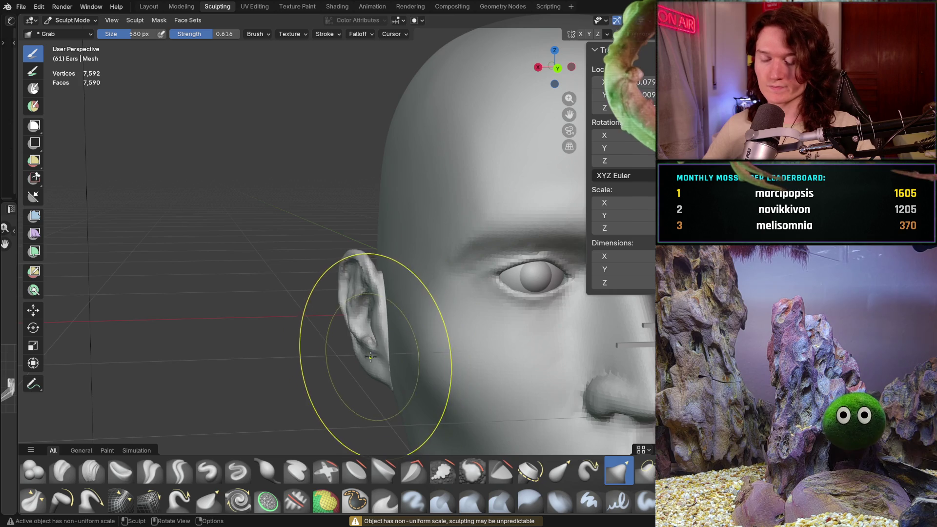
Orbit to a zoomed side view of the head and choose the Clay Strips brush.
mouse_move(372, 356)
middle_mouse_down()
mouse_move(366, 325)
mouse_move(384, 333)
middle_mouse_up()
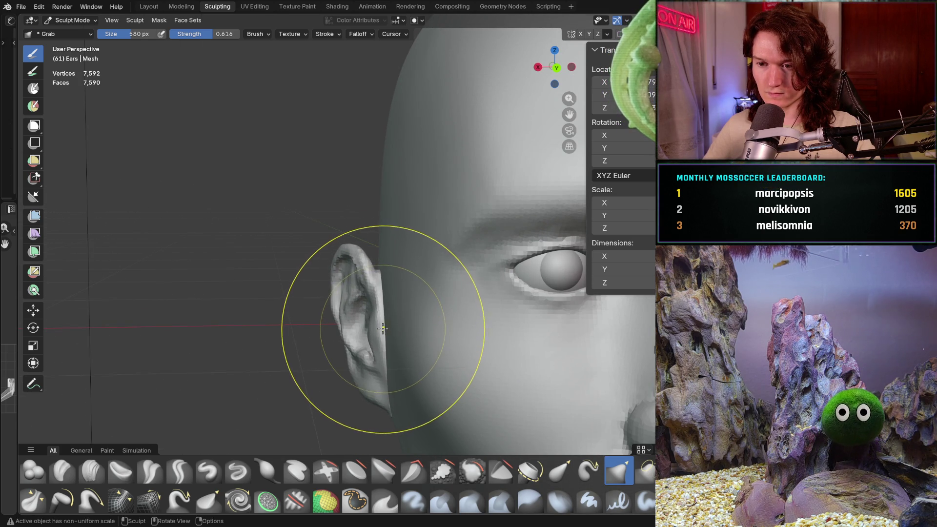
mouse_move(382, 325)
middle_mouse_down()
mouse_move(374, 299)
mouse_move(359, 319)
mouse_move(381, 333)
mouse_move(376, 314)
mouse_move(394, 288)
mouse_move(405, 322)
mouse_move(425, 330)
mouse_move(277, 293)
mouse_move(262, 387)
mouse_move(328, 345)
mouse_move(354, 313)
mouse_move(345, 408)
mouse_move(398, 398)
mouse_move(461, 364)
mouse_move(390, 289)
middle_mouse_up()
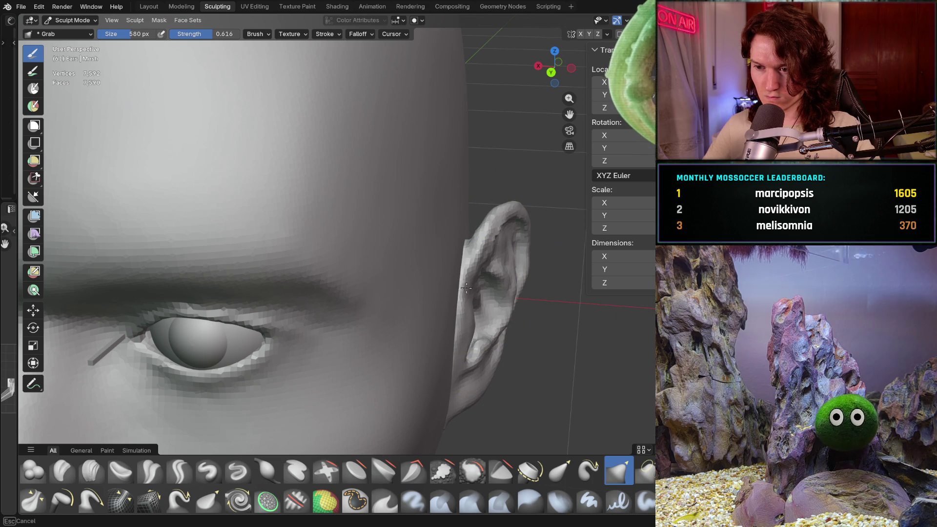
mouse_move(454, 286)
middle_mouse_down()
mouse_move(373, 344)
mouse_move(303, 356)
mouse_move(345, 387)
middle_mouse_up()
scroll(282, 324, "up", 3)
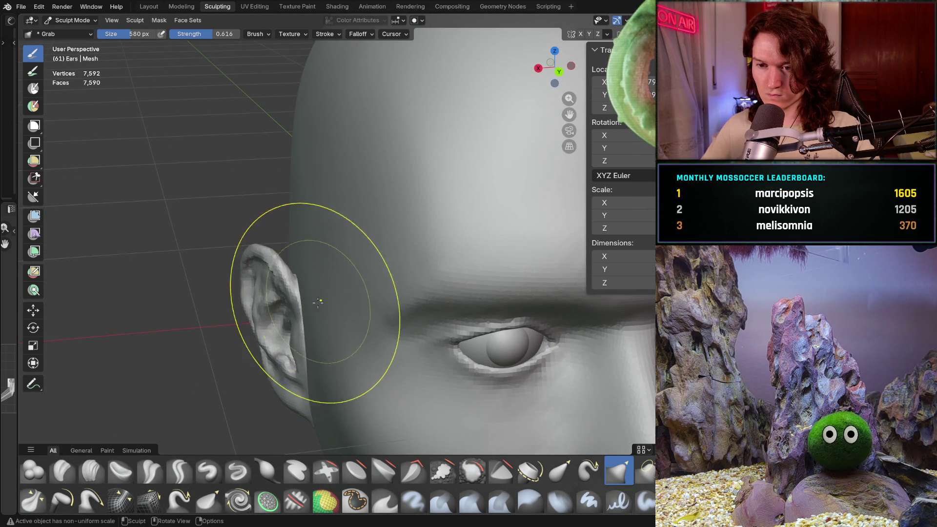
scroll(318, 302, "down", 5)
middle_click_drag(240, 397, 210, 314)
mouse_move(327, 336)
middle_mouse_down("ctrl")
mouse_move(330, 312)
mouse_move(341, 391)
mouse_move(357, 312)
mouse_move(253, 381)
middle_mouse_up("ctrl")
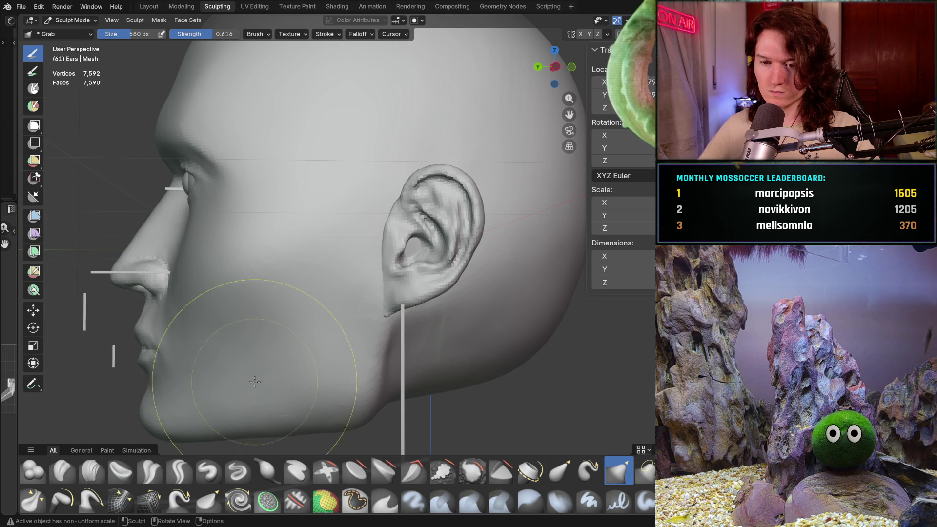
left_click(91, 471)
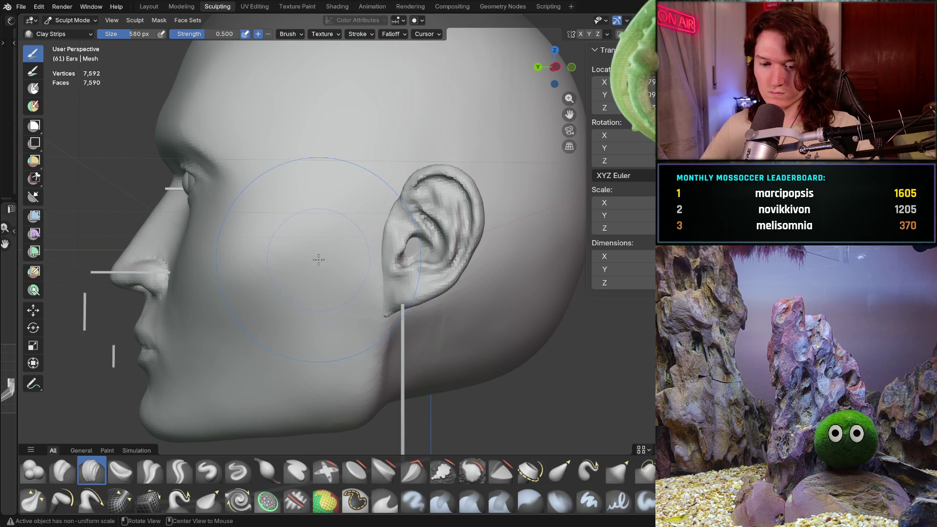
Switch sculpting over to the Head mesh with the brush radius at 250 px.
key("alt+q")
key("f")
key("Escape")
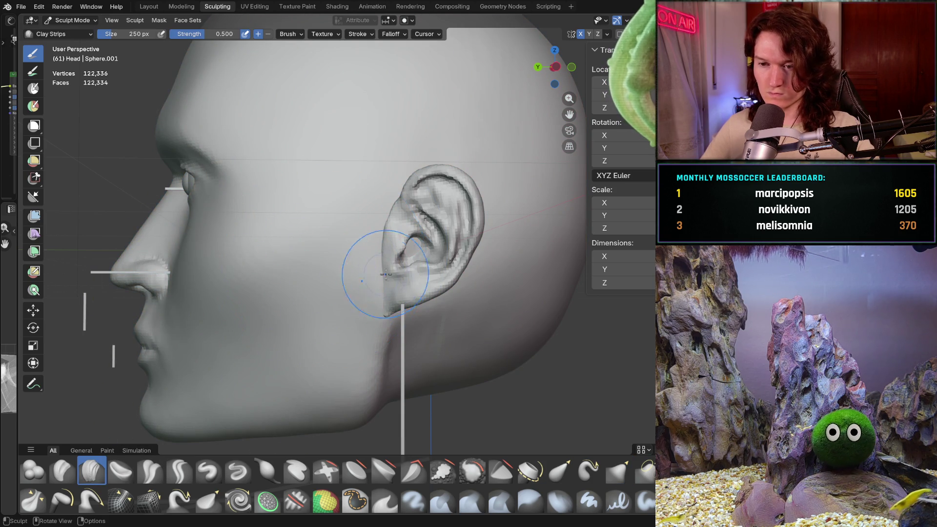
Zoom in on the ear, then return the head to Object Mode.
mouse_move(398, 261)
middle_mouse_down("ctrl")
mouse_move(378, 244)
mouse_move(398, 274)
mouse_move(251, 294)
mouse_move(335, 261)
mouse_move(179, 332)
middle_mouse_up("ctrl")
scroll(352, 273, "down", 8)
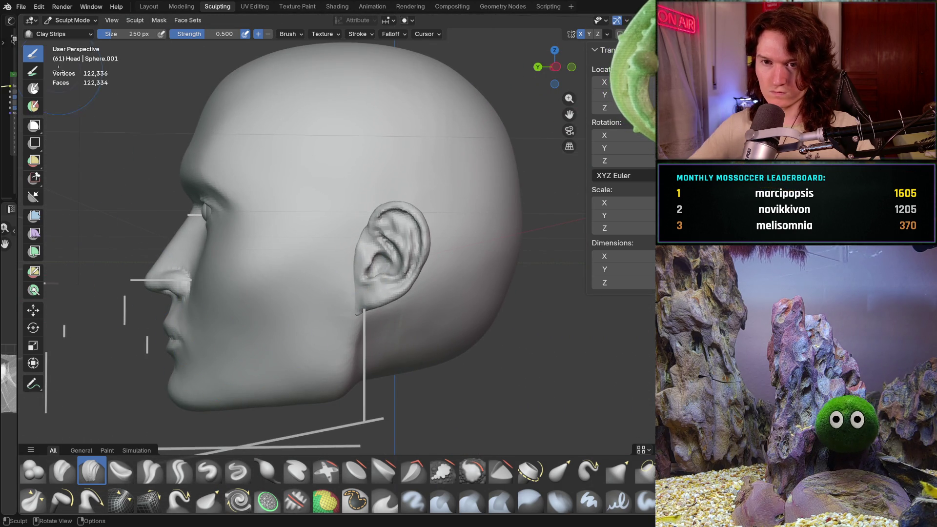
left_click(81, 25)
left_click(88, 33)
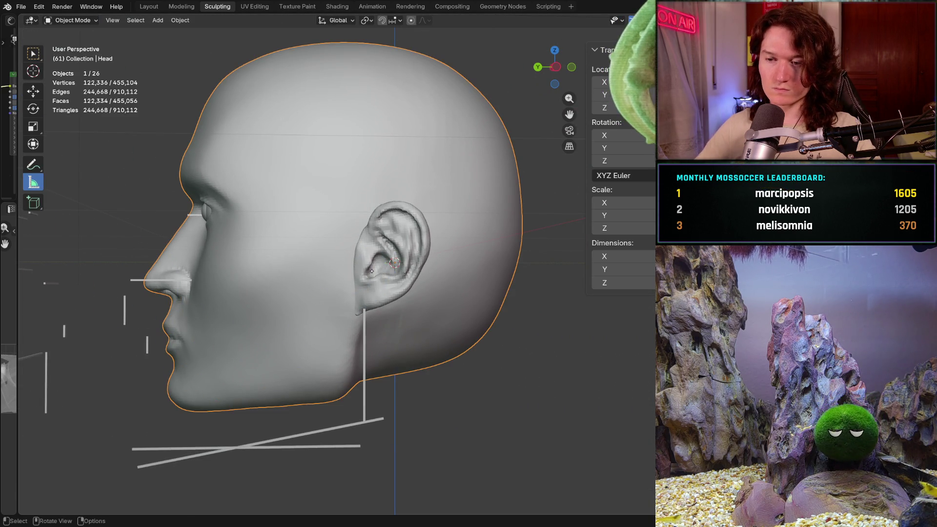
Move the ears object slightly along the Y axis.
left_click(396, 290)
key("shift+space")
key("g")
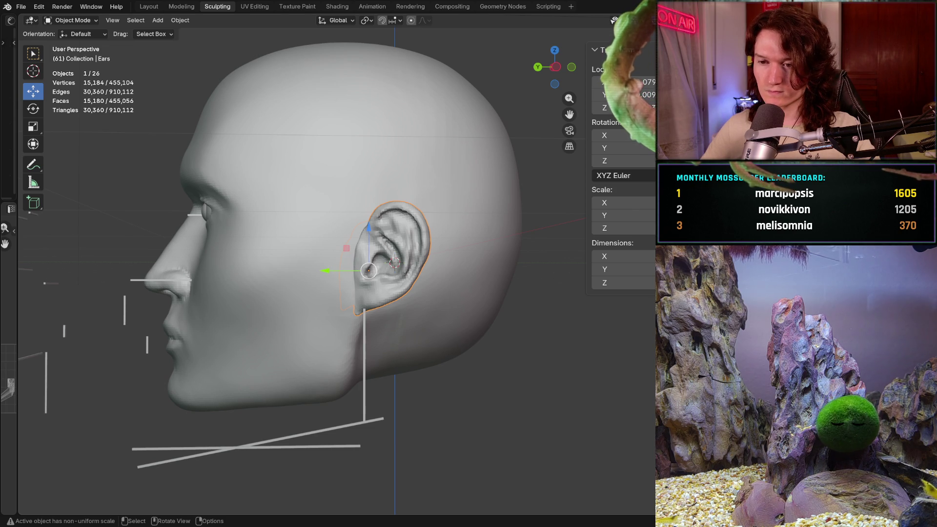
left_click_drag(324, 271, 319, 269)
Deselect the ears, orbit to a front view, and save as V2_main_char_15.blend.
left_click(433, 382)
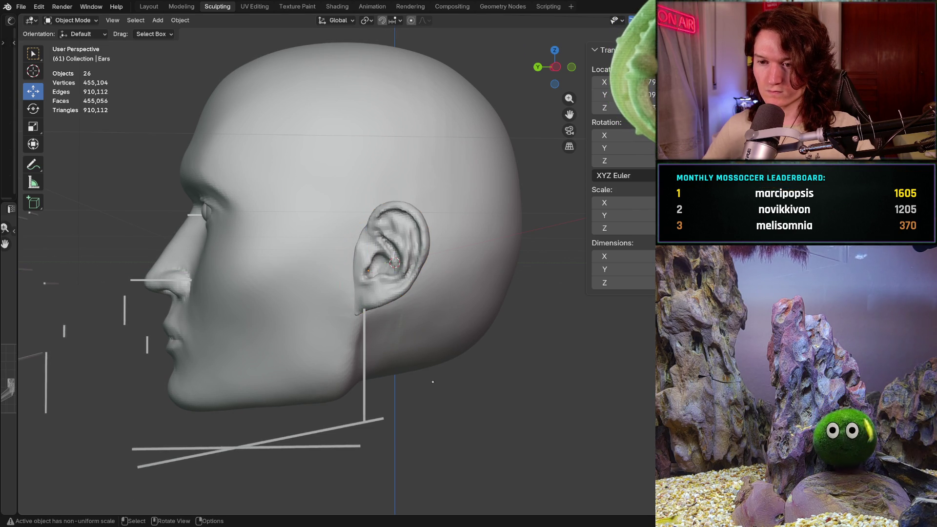
middle_click_drag(337, 271, 474, 271)
mouse_move(156, 321)
middle_mouse_down()
mouse_move(188, 309)
mouse_move(247, 359)
mouse_move(394, 341)
middle_mouse_up()
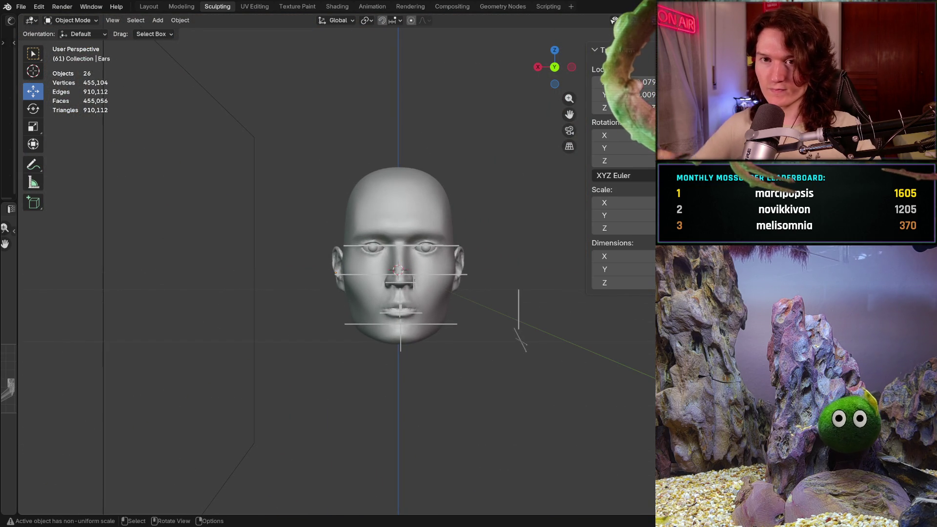
key("ctrl+s")
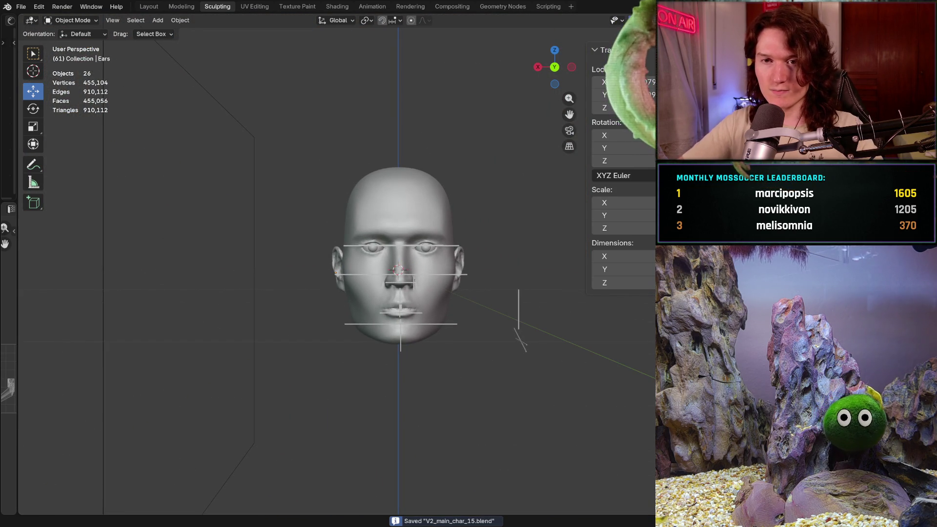
left_click(21, 7)
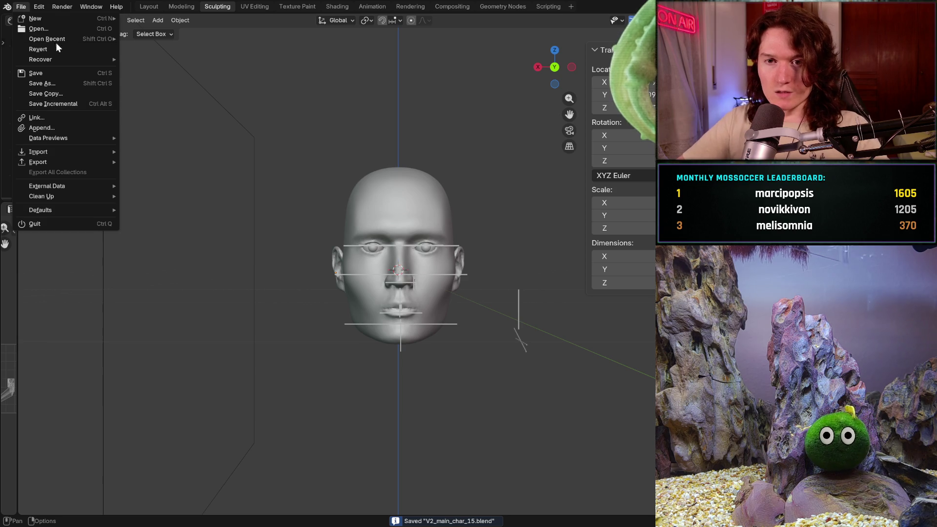
mouse_move(54, 40)
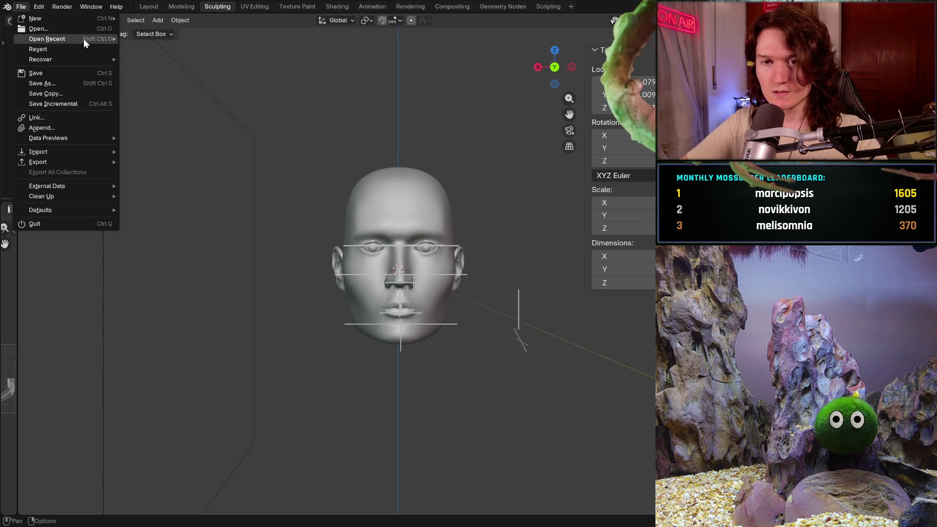
left_click(75, 29)
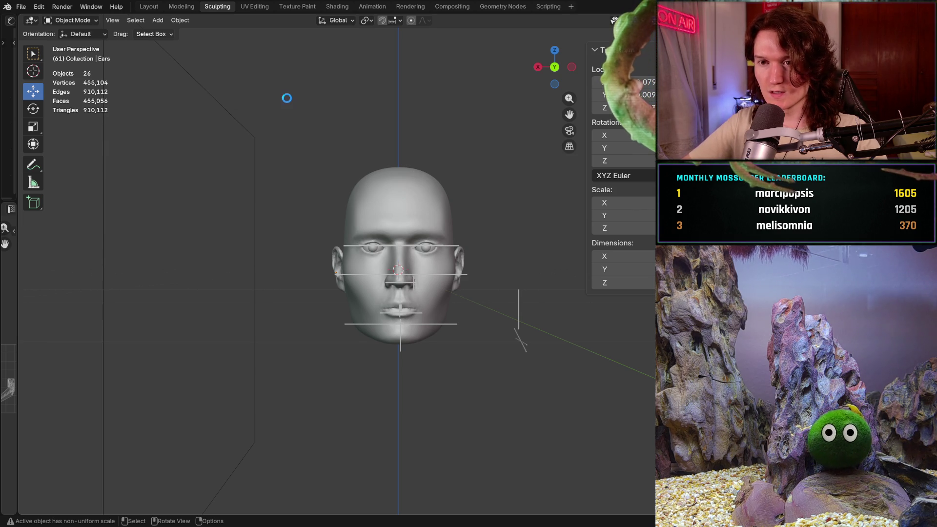
mouse_move(345, 137)
middle_mouse_down()
mouse_move(408, 209)
mouse_move(417, 201)
middle_mouse_up()
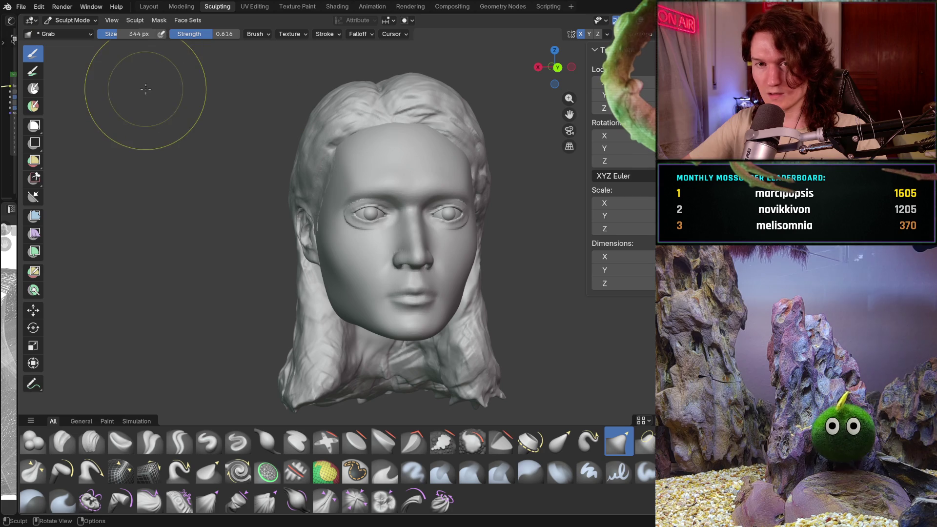
left_click(21, 6)
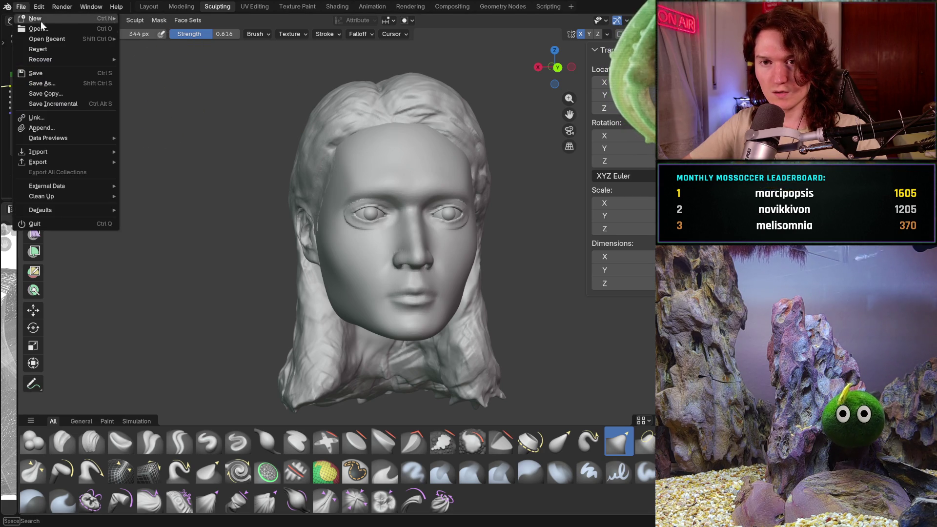
key("Escape")
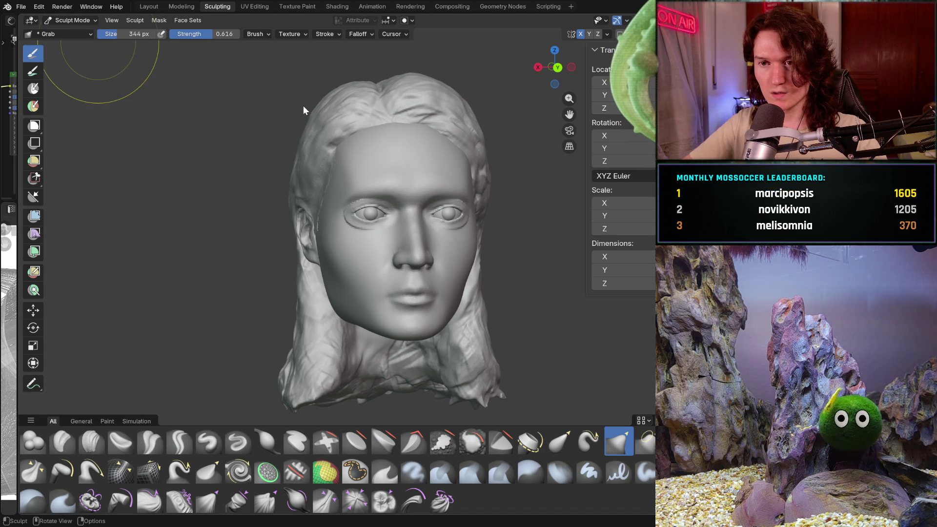
mouse_move(303, 105)
middle_mouse_down()
mouse_move(460, 231)
mouse_move(459, 247)
middle_mouse_up()
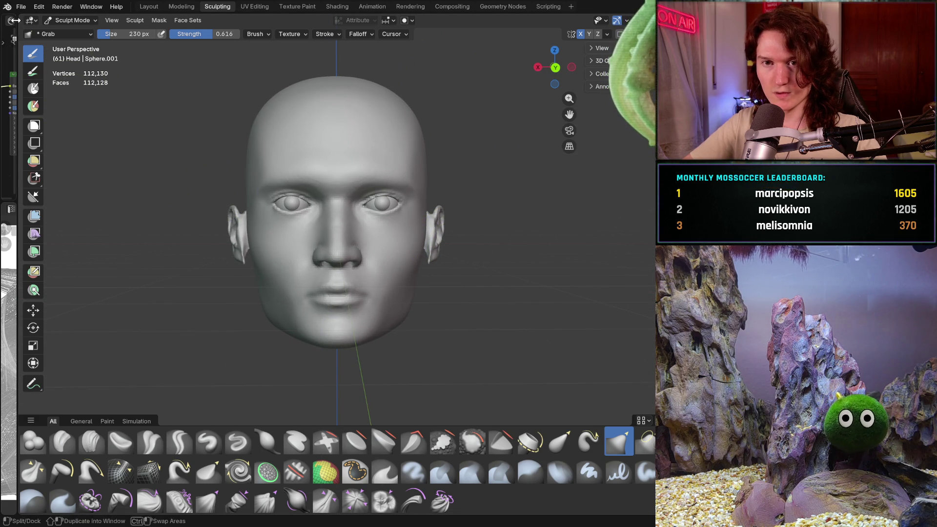
left_click(21, 6)
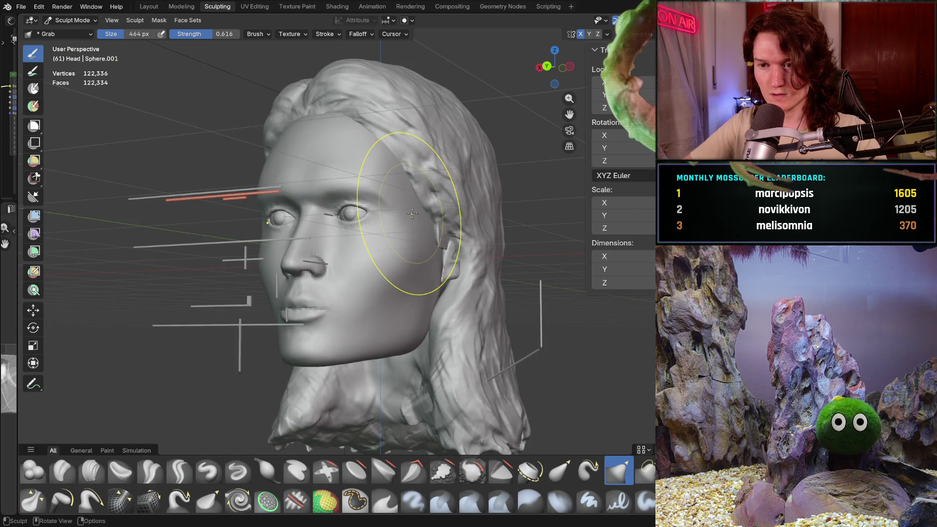
mouse_move(379, 226)
middle_mouse_down("shift")
mouse_move(413, 213)
mouse_move(408, 226)
mouse_move(391, 209)
mouse_move(418, 224)
middle_mouse_up("shift")
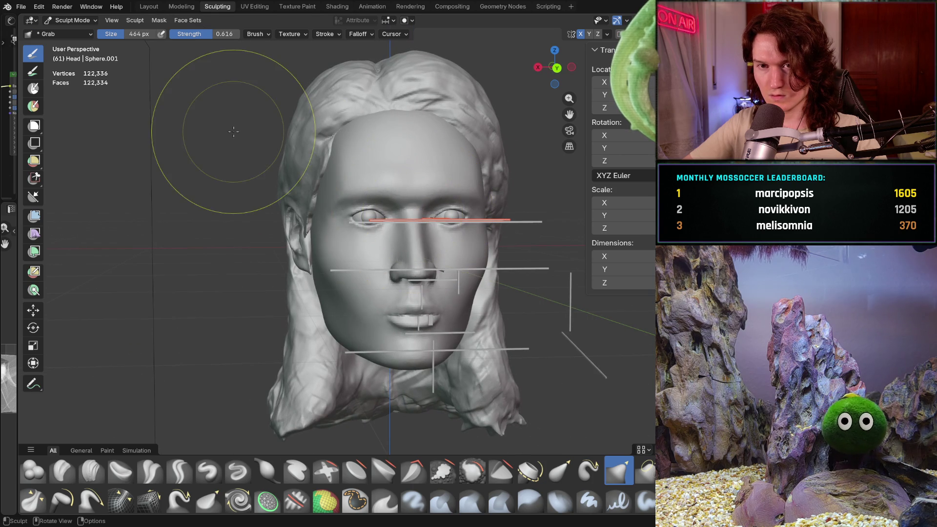
left_click(21, 6)
mouse_move(43, 22)
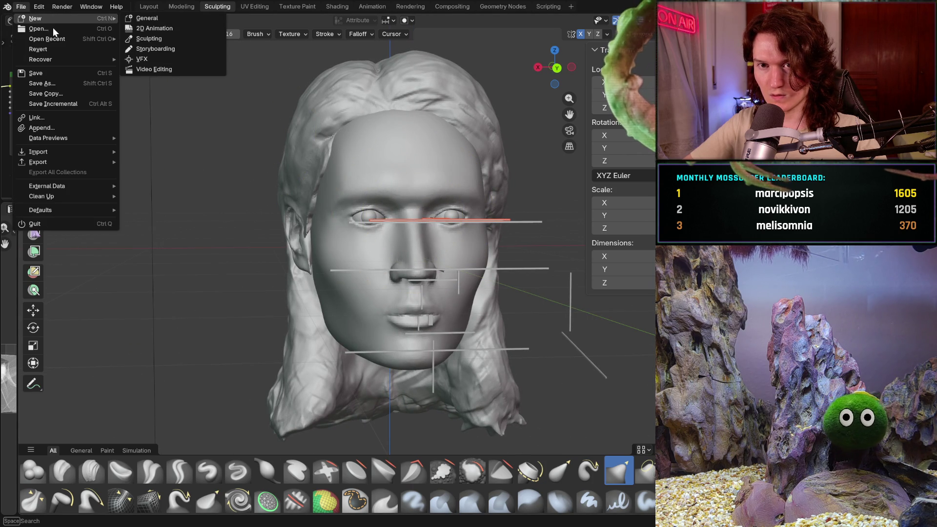
left_click(22, 6)
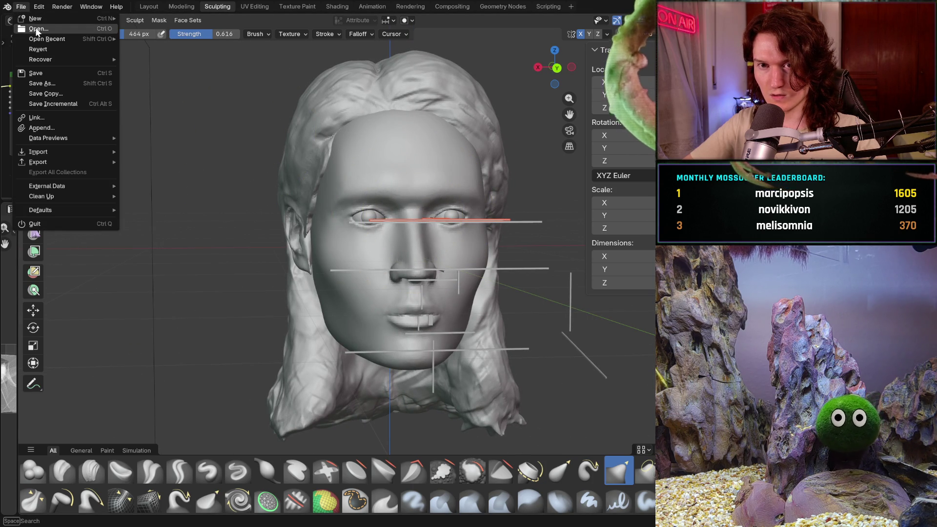
key("Escape")
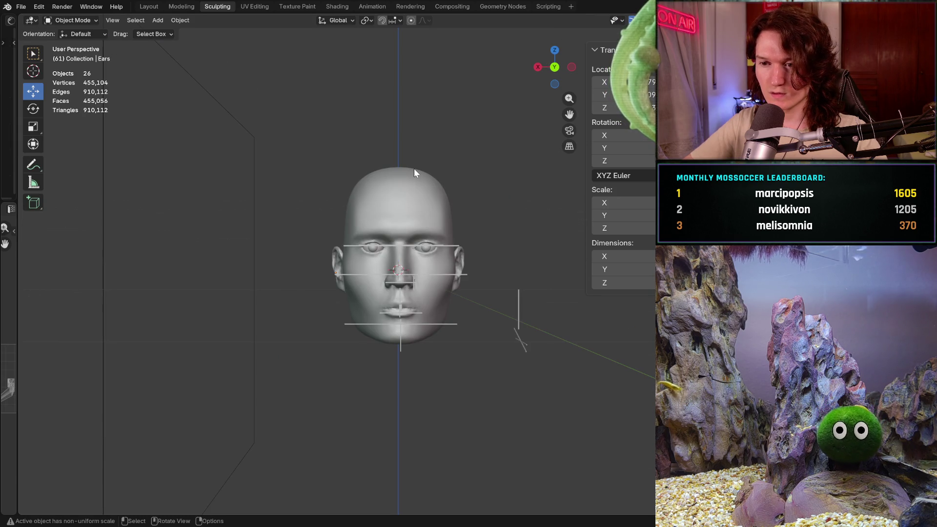
left_click(21, 8)
key("Escape")
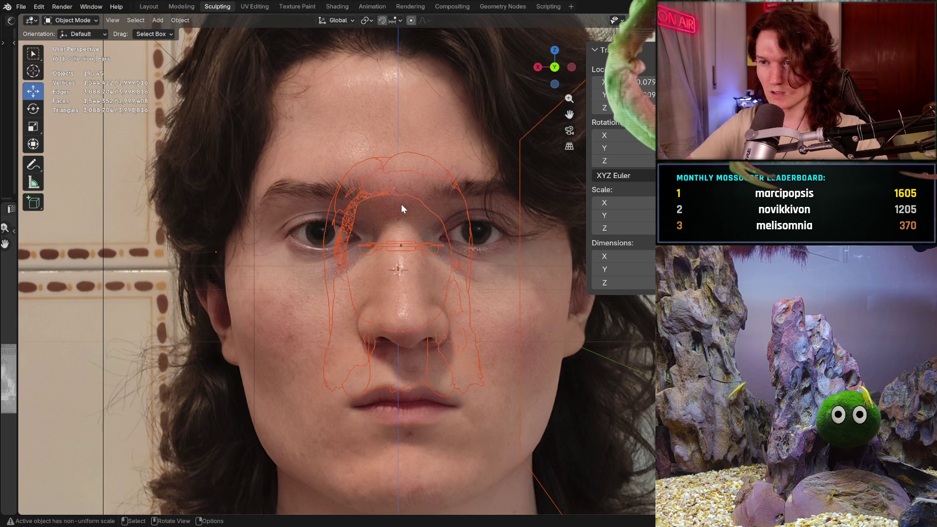
middle_click_drag(401, 208, 402, 209, "shift")
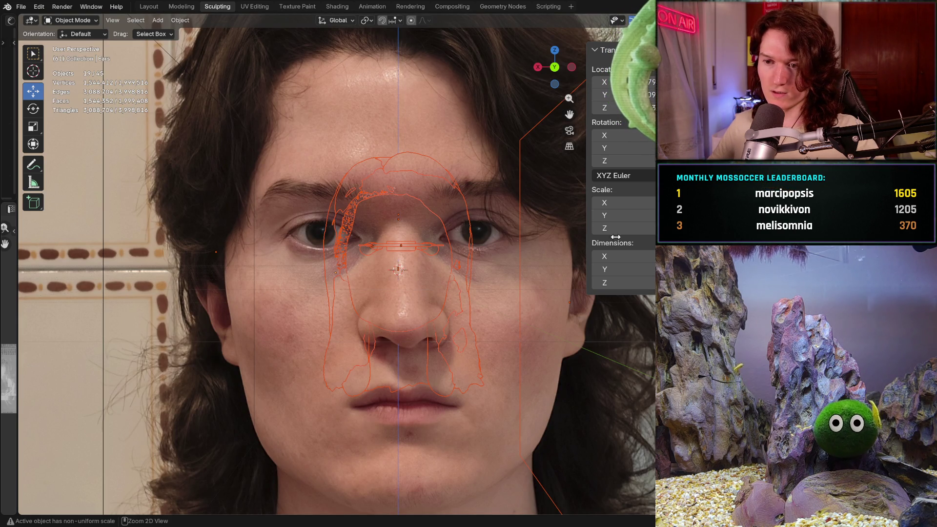
key("h")
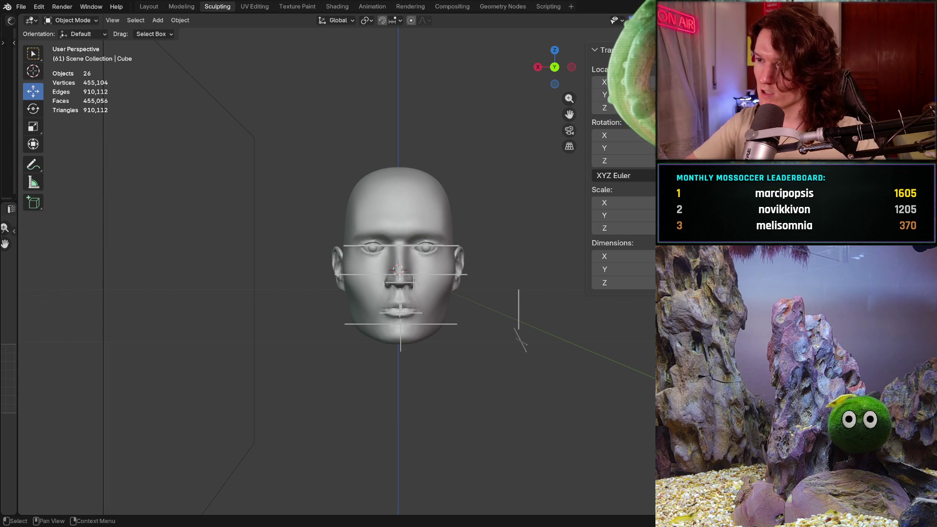
Try selecting individual face guide lines, then reselect the full set of guides.
key("a")
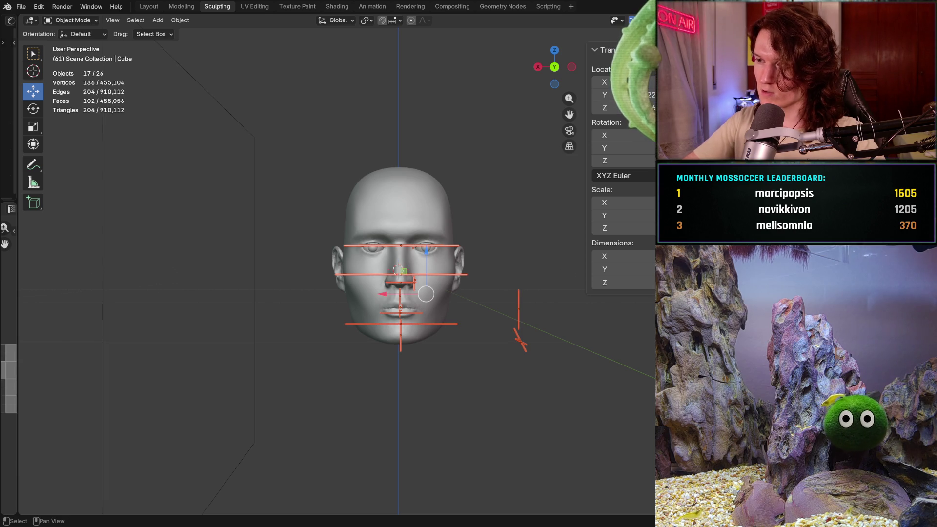
left_click(518, 303)
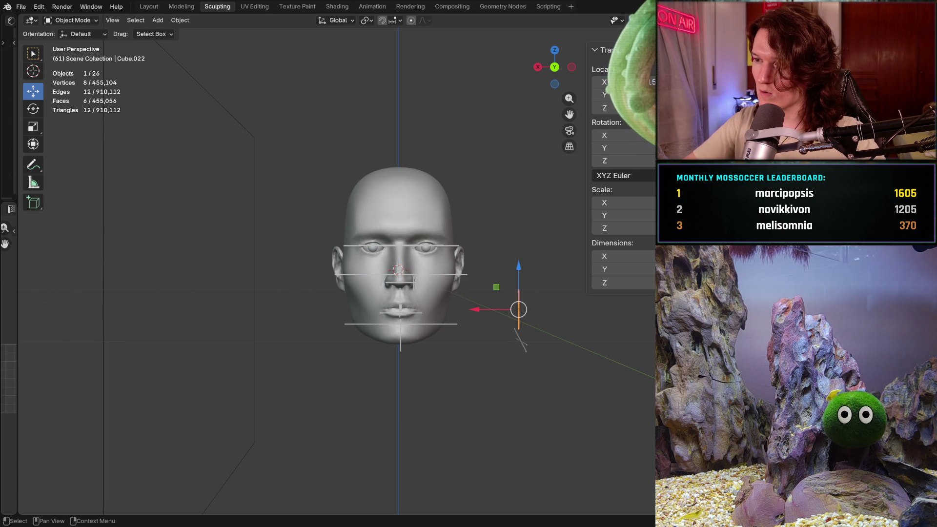
left_click(521, 342)
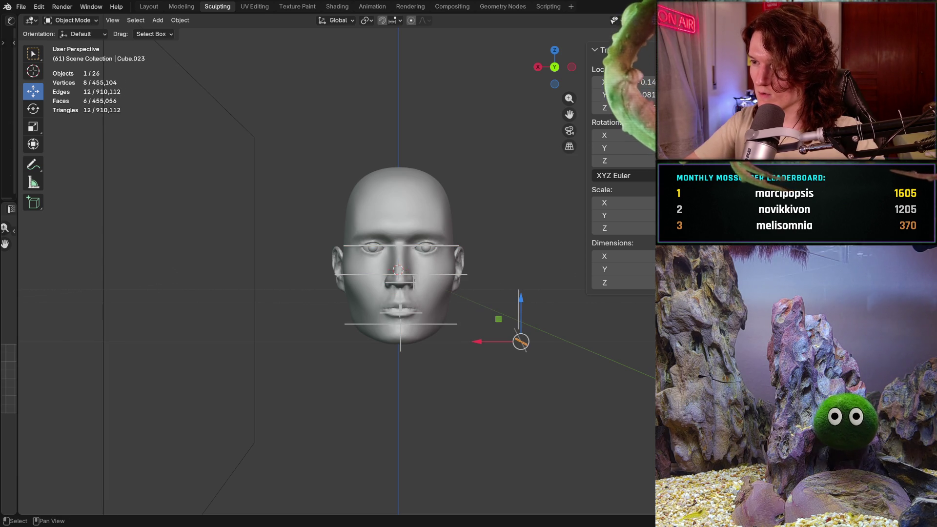
key("ctrl+z")
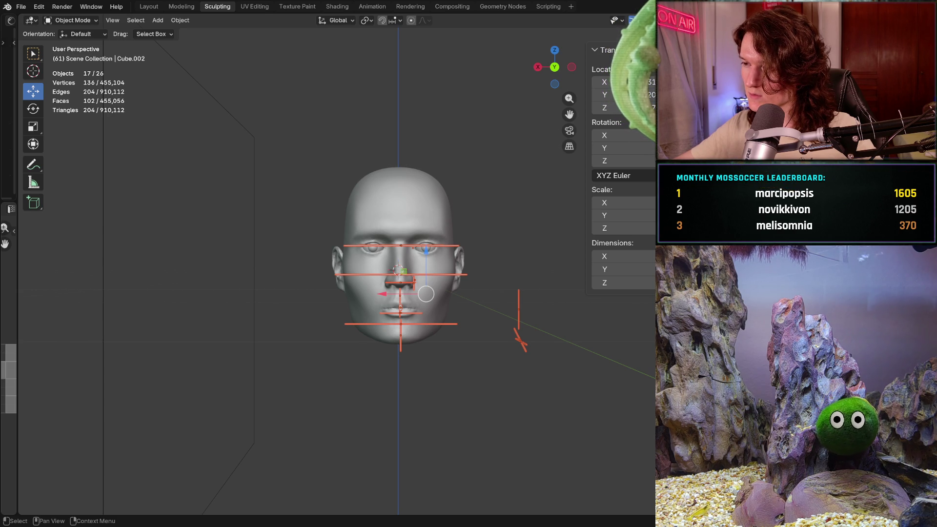
left_click(381, 245, "shift")
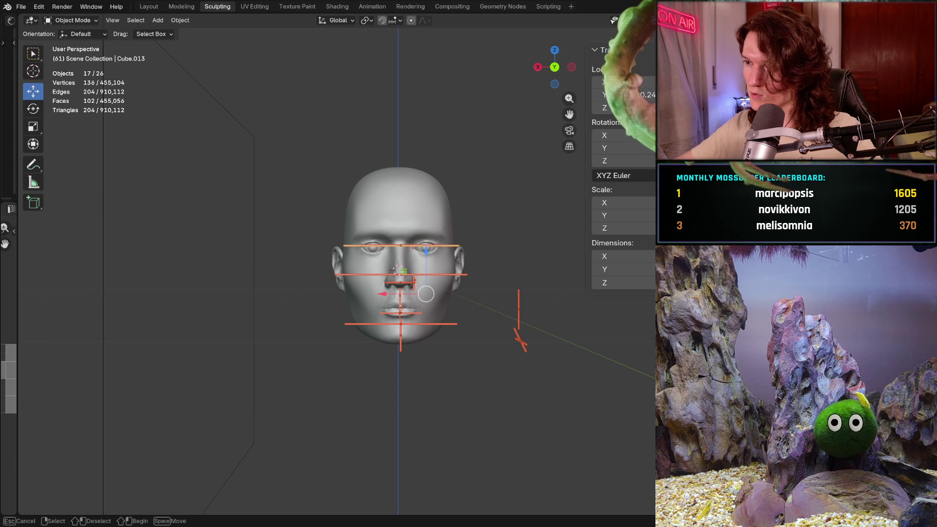
left_click(394, 270)
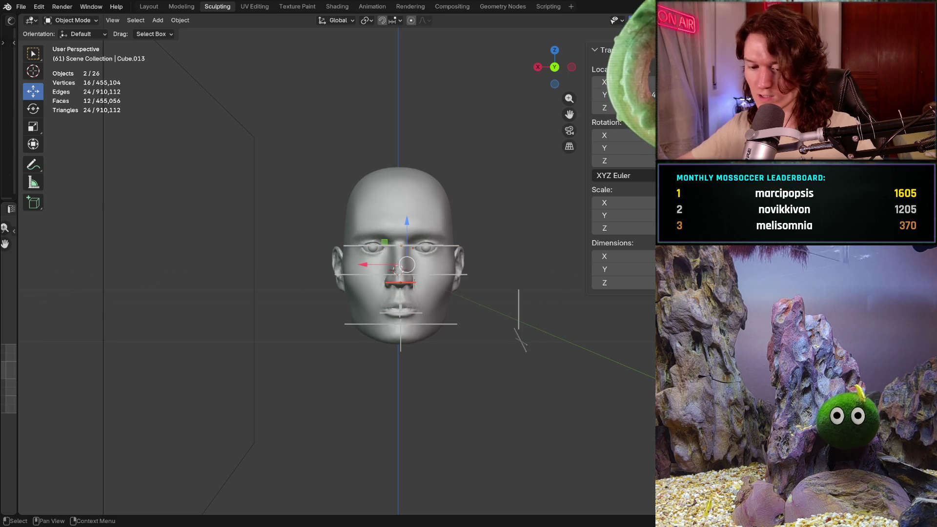
key("ctrl+z")
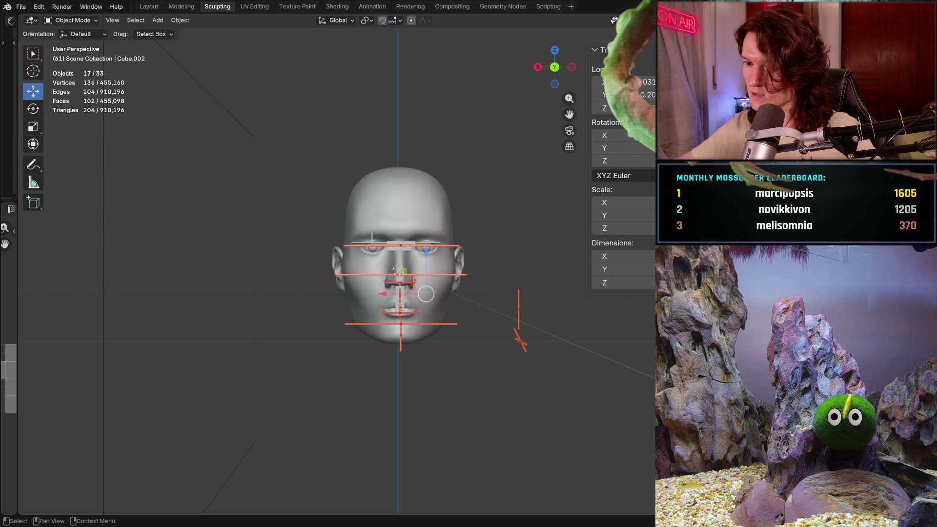
Select all face guides and the camera, and delete them.
key("ctrl+v")
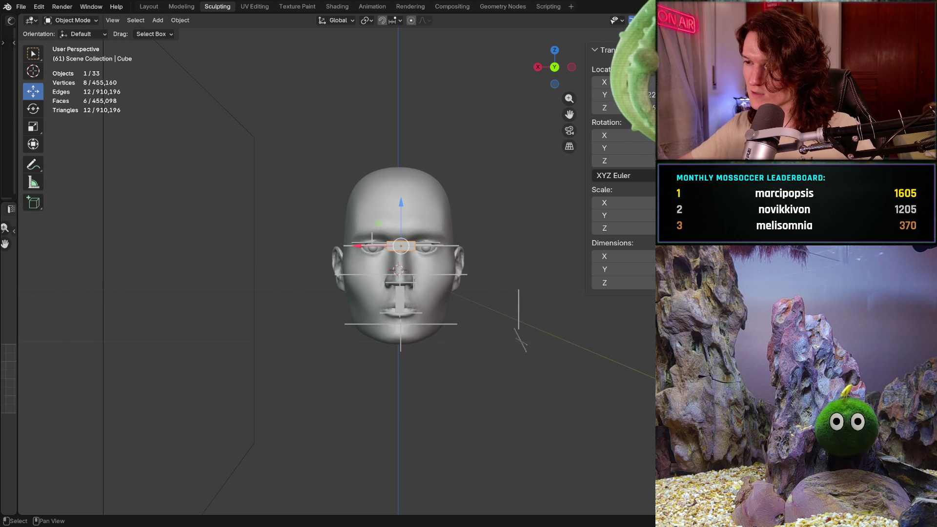
key("shift+bracketright")
key("b")
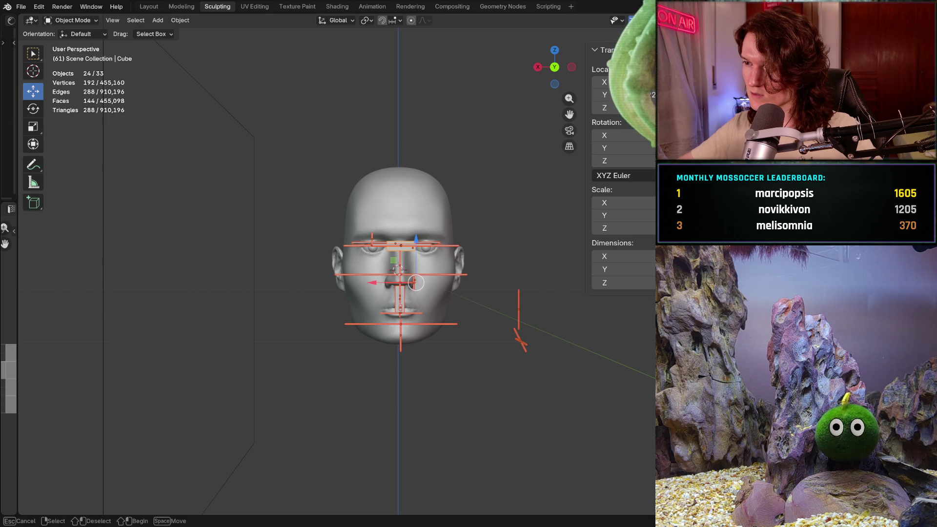
left_click_drag(397, 270, 532, 307, "shift")
left_click(519, 337)
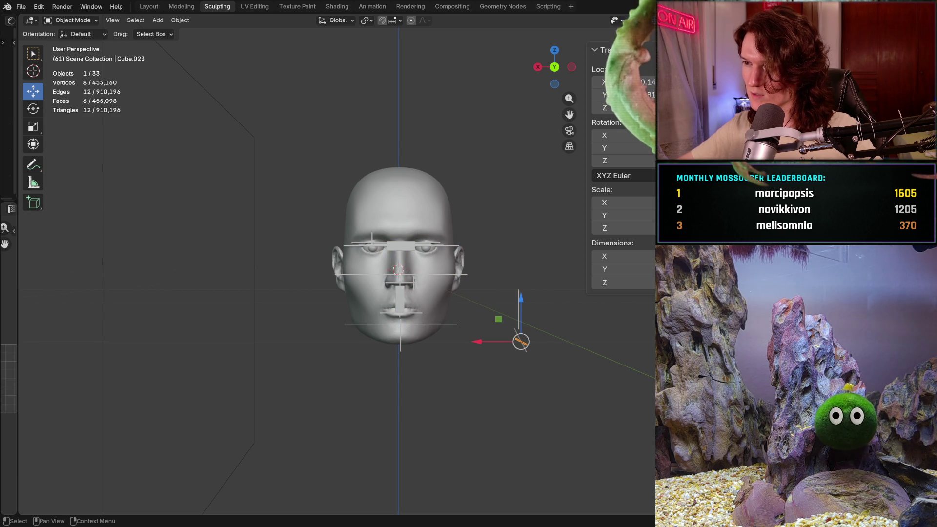
key("a")
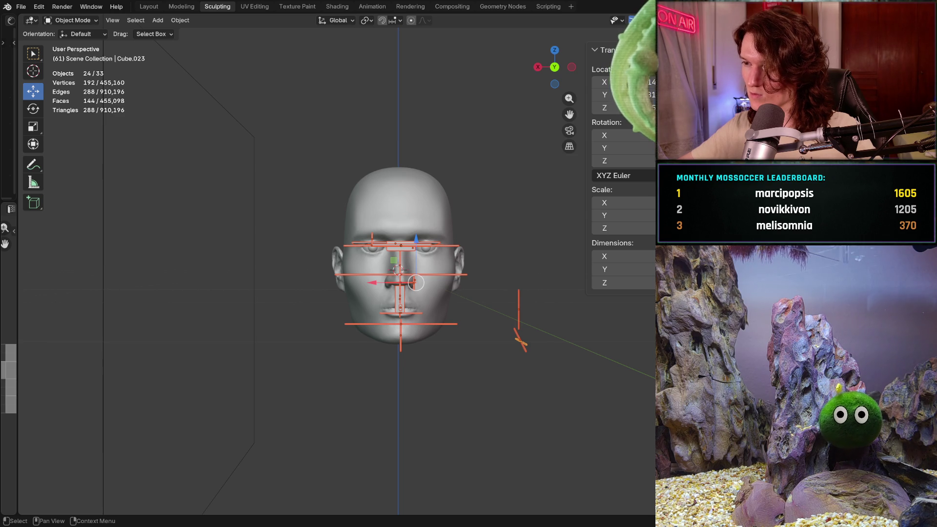
key("Delete")
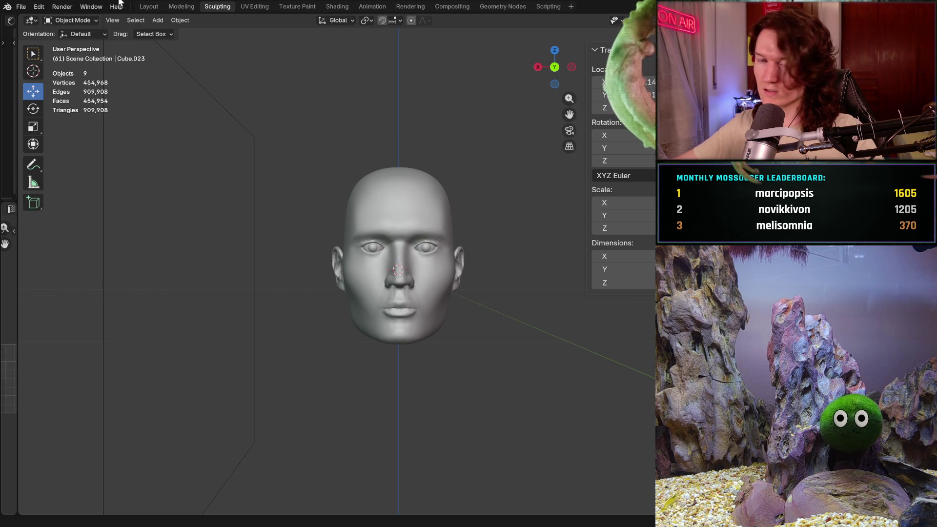
Append the old long-haired head from another blend file, stepping through undo/redo to the imported state.
left_click(25, 6)
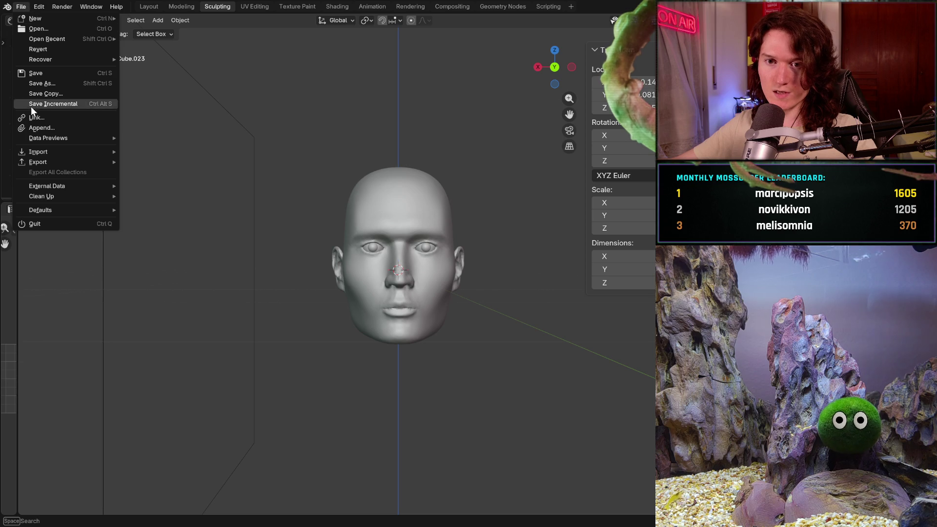
left_click(33, 127)
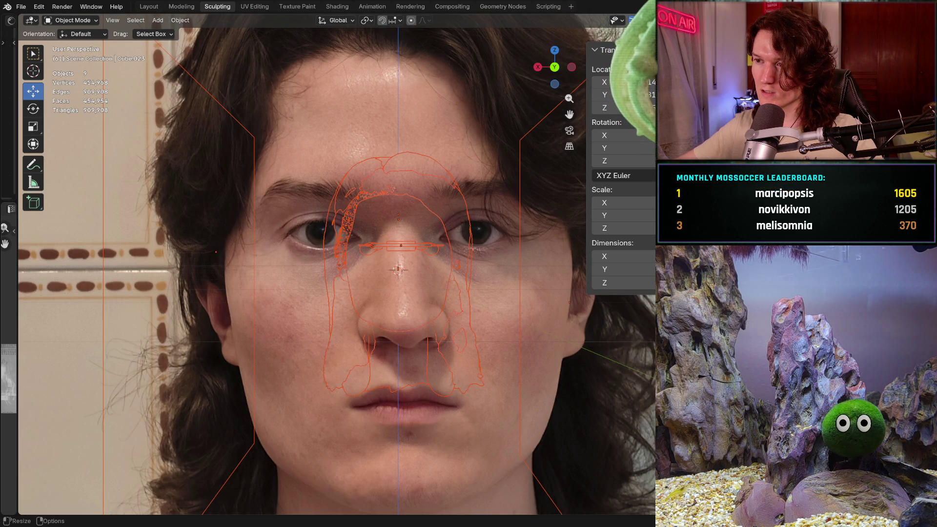
key("ctrl+z")
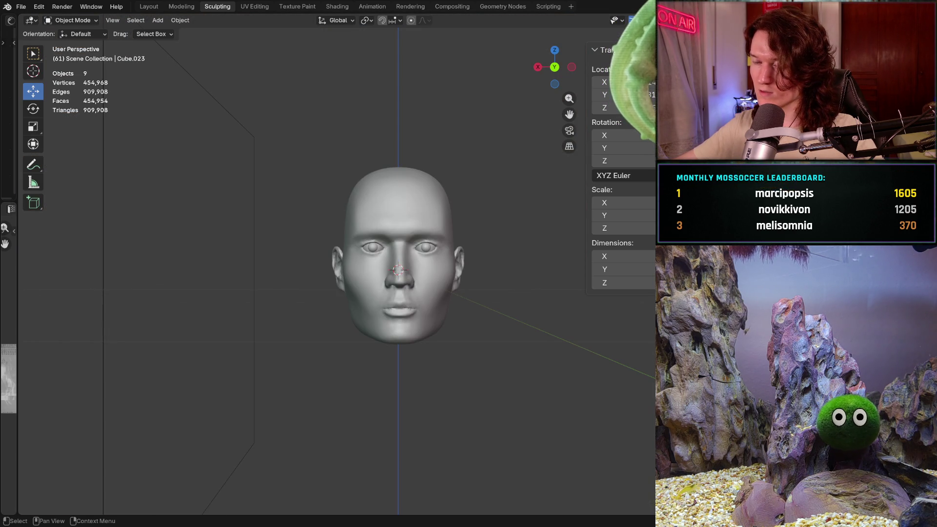
key("ctrl+z")
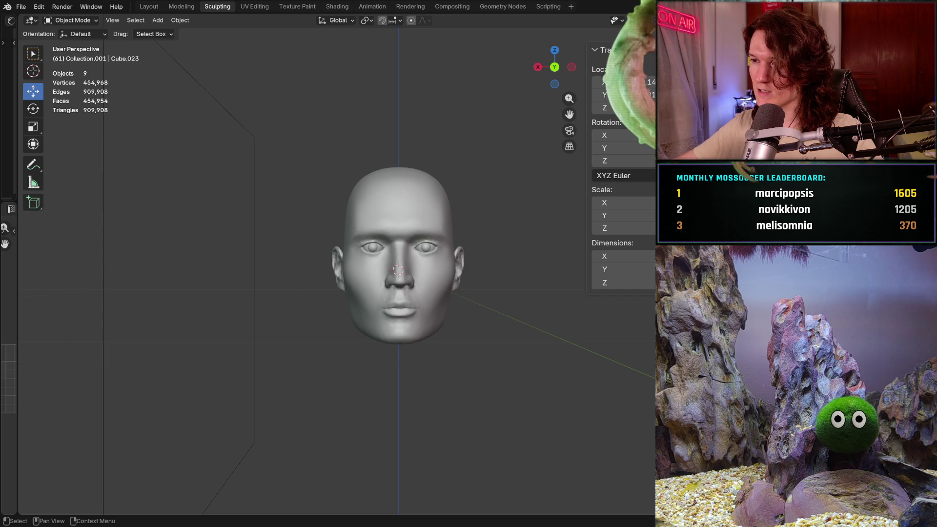
key("ctrl+shift+z")
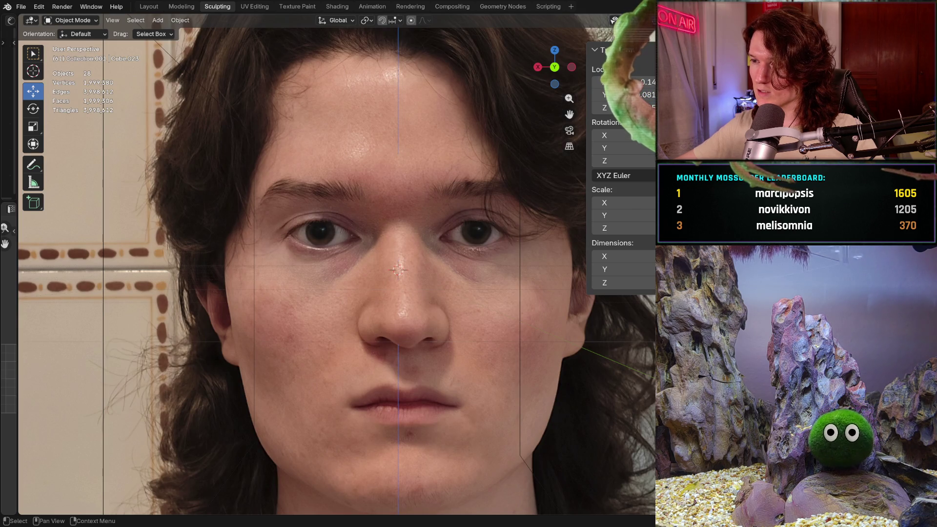
key("ctrl+z")
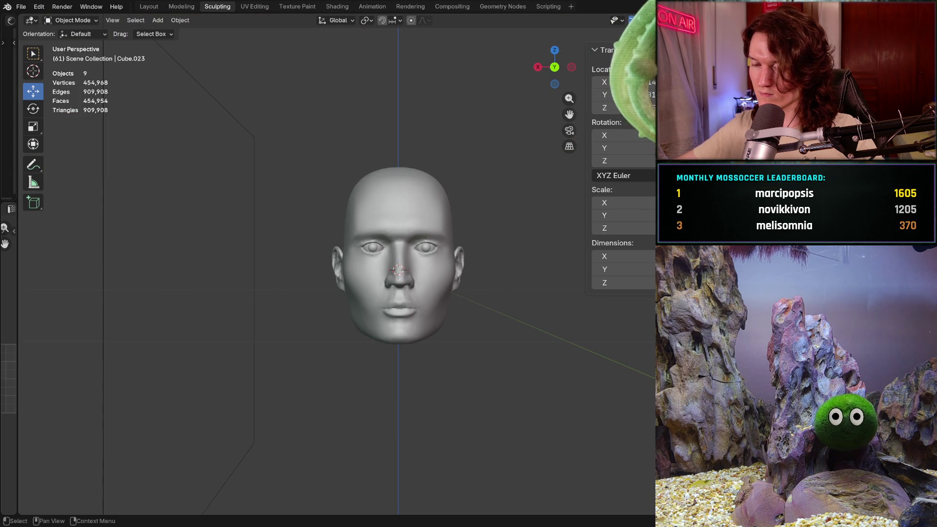
key("ctrl+shift+z")
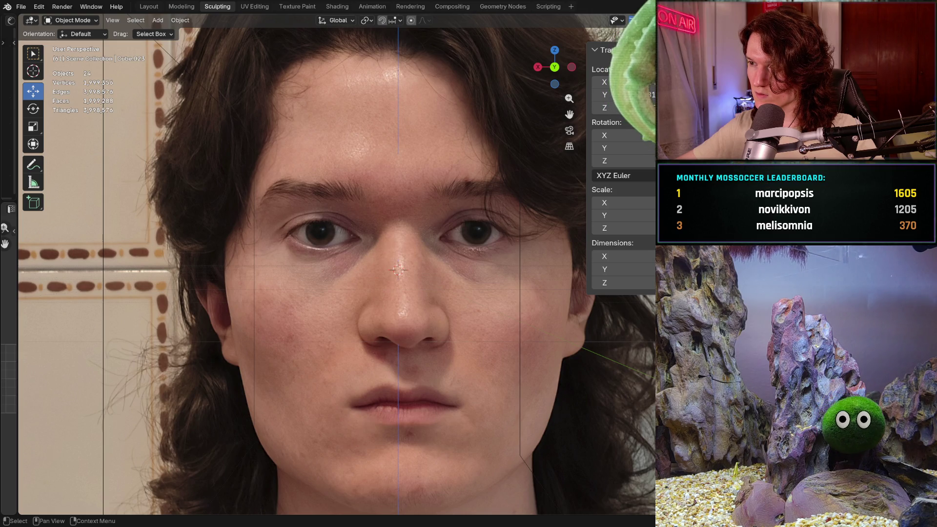
key("ctrl+z")
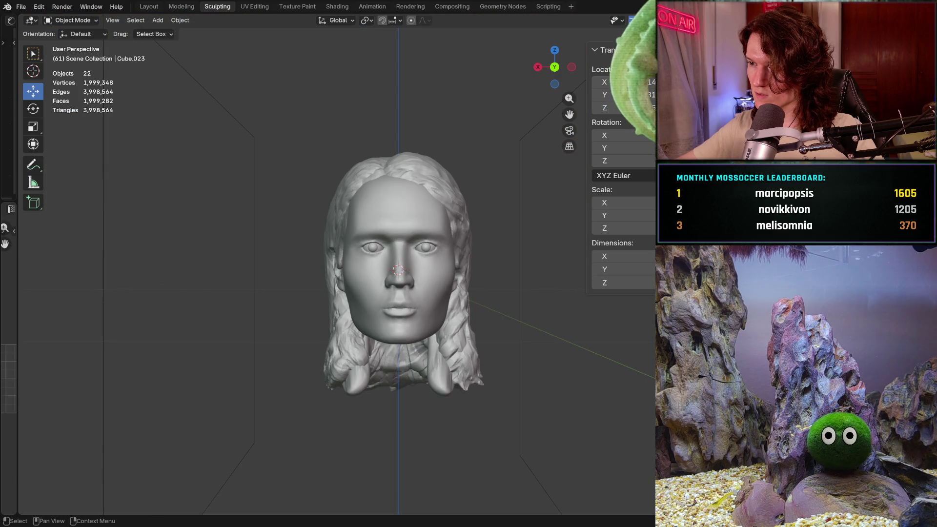
Undo extra import steps and slide the old head left along X beside the new head.
key("ctrl+z")
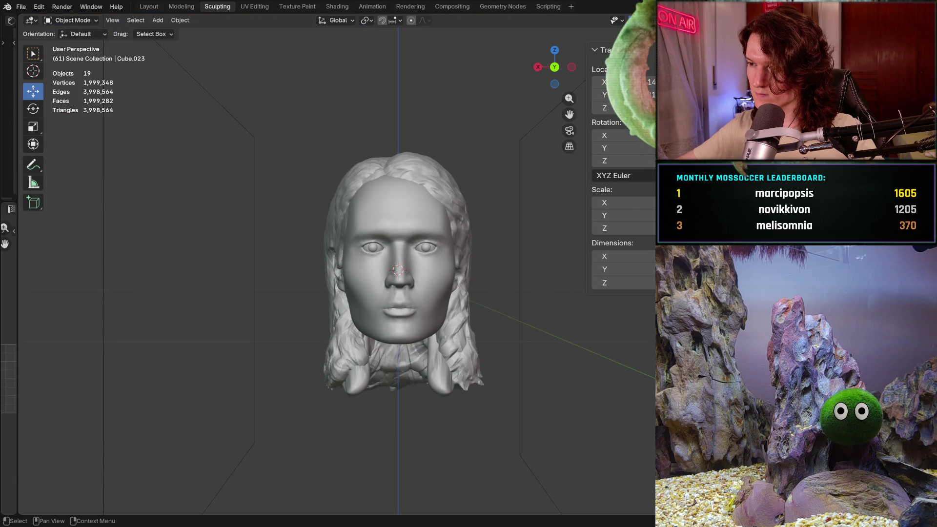
key("ctrl+z")
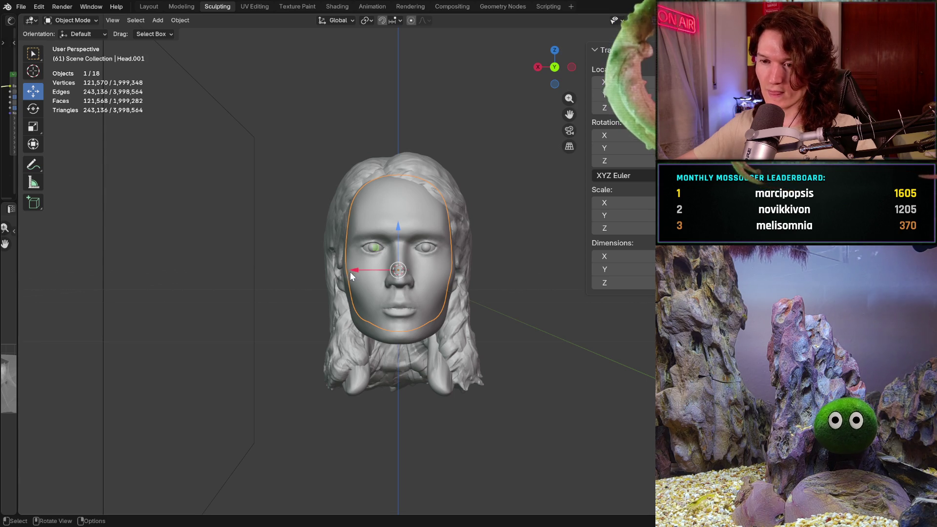
left_click_drag(350, 272, 229, 268)
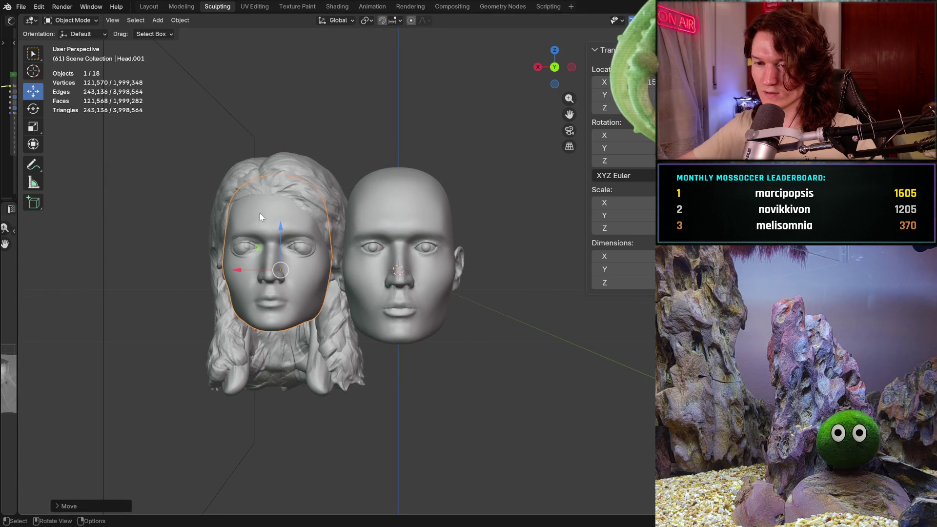
left_click_drag(231, 276, 222, 274)
mouse_move(504, 251)
middle_mouse_down()
mouse_move(474, 256)
mouse_move(546, 265)
mouse_move(517, 262)
middle_mouse_up()
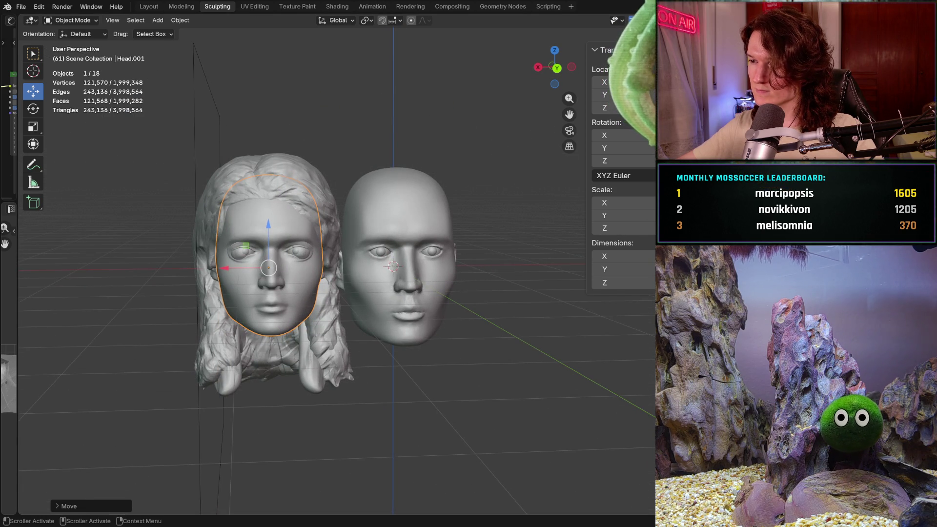
Delete an eye object, restoring the left head's eye afterwards.
left_click(244, 251)
key("Delete")
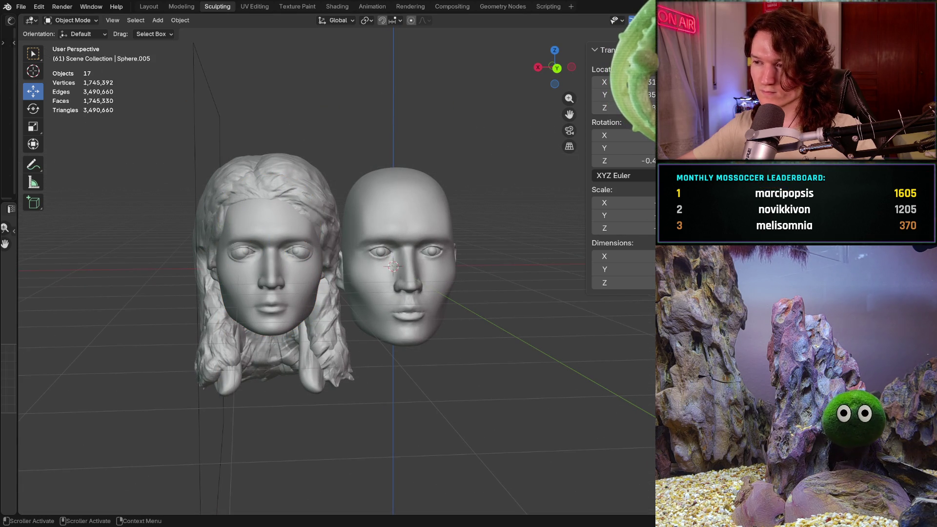
key("ctrl+z")
key("Delete")
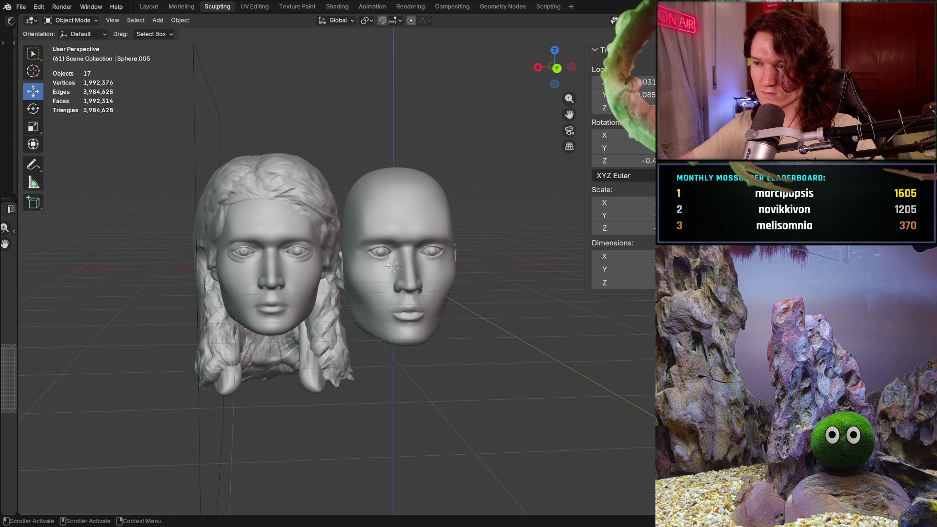
key("Delete")
key("ctrl+z")
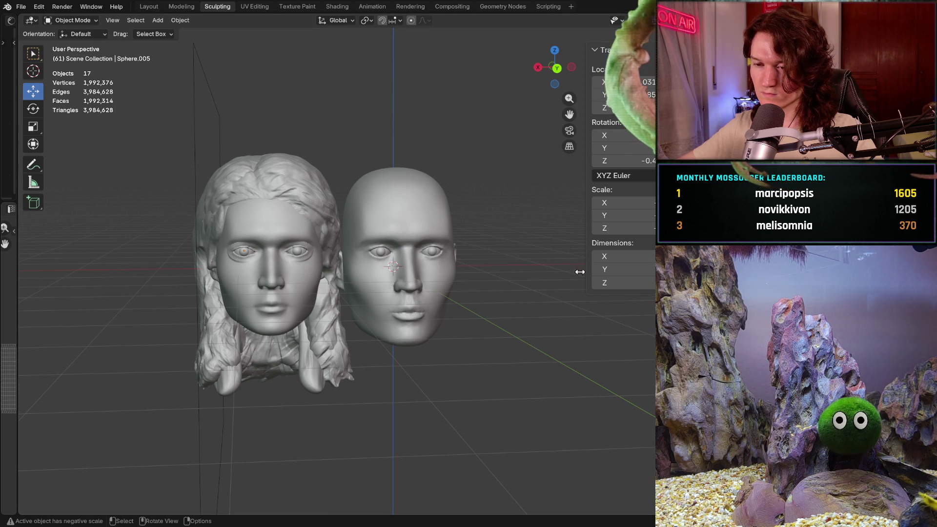
Frame both heads and step through undo/redo of the hair changes, leaving them undone.
mouse_move(499, 251)
middle_mouse_down()
mouse_move(488, 230)
mouse_move(461, 246)
middle_mouse_up()
scroll(382, 263, "up", 3)
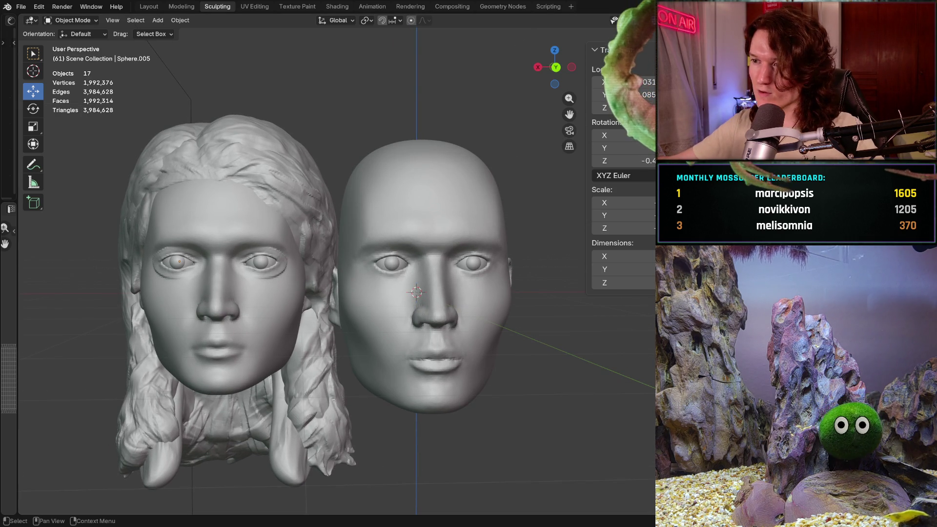
key("ctrl+z")
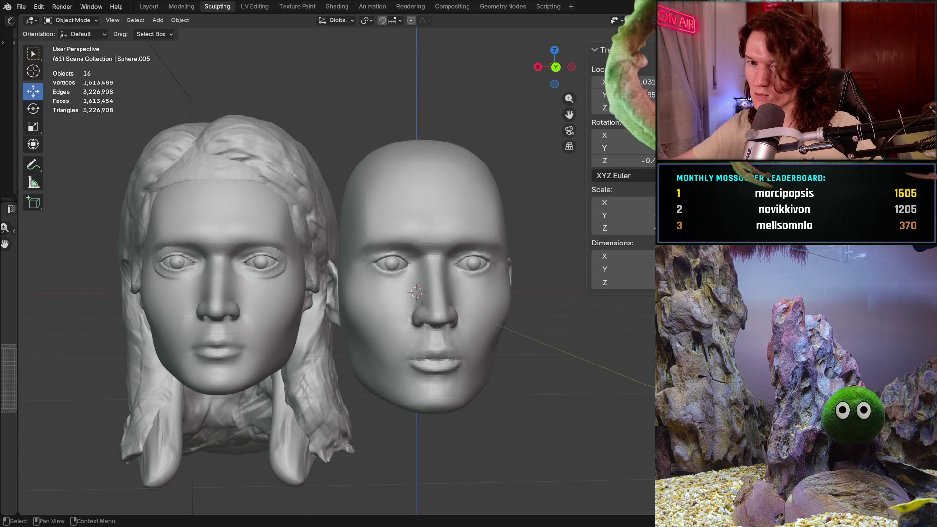
key("ctrl+z")
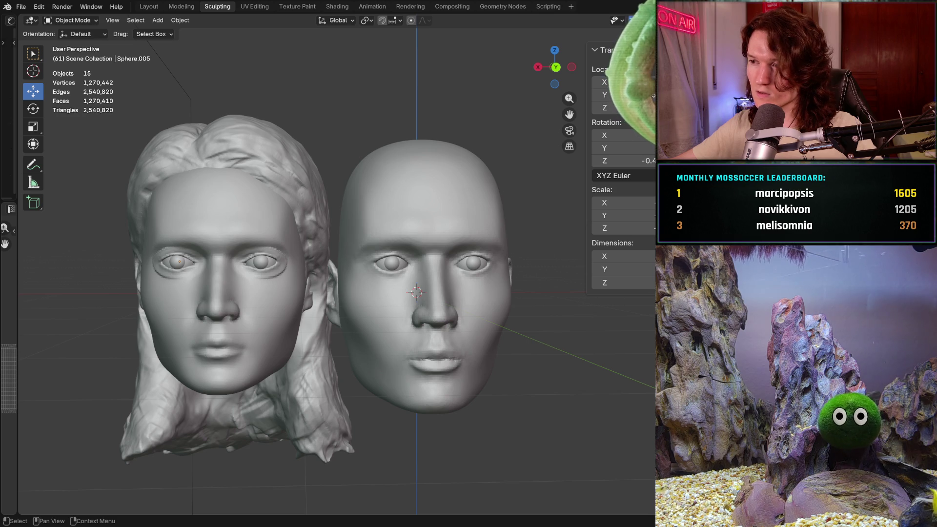
key("ctrl+z")
key("ctrl+shift+z")
key("ctrl+shift+z")
key("ctrl+shift+z")
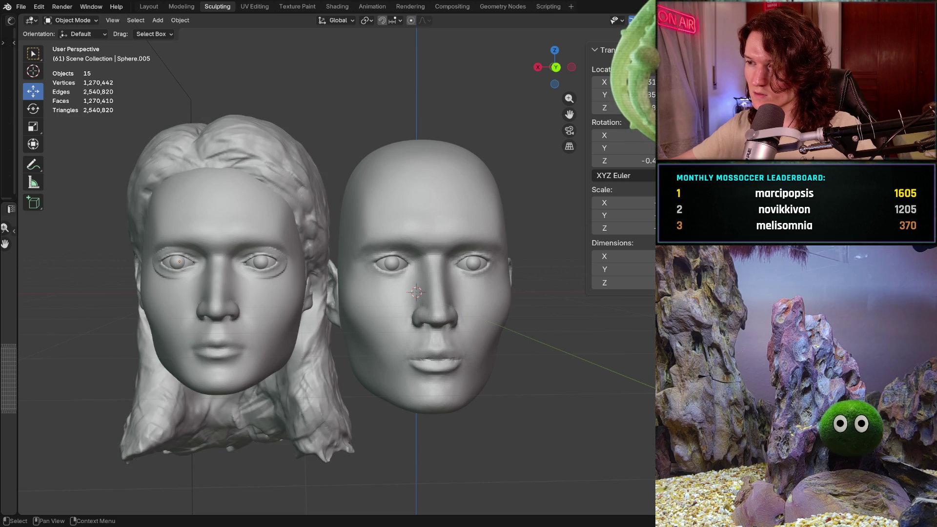
key("ctrl+z")
key("ctrl+z")
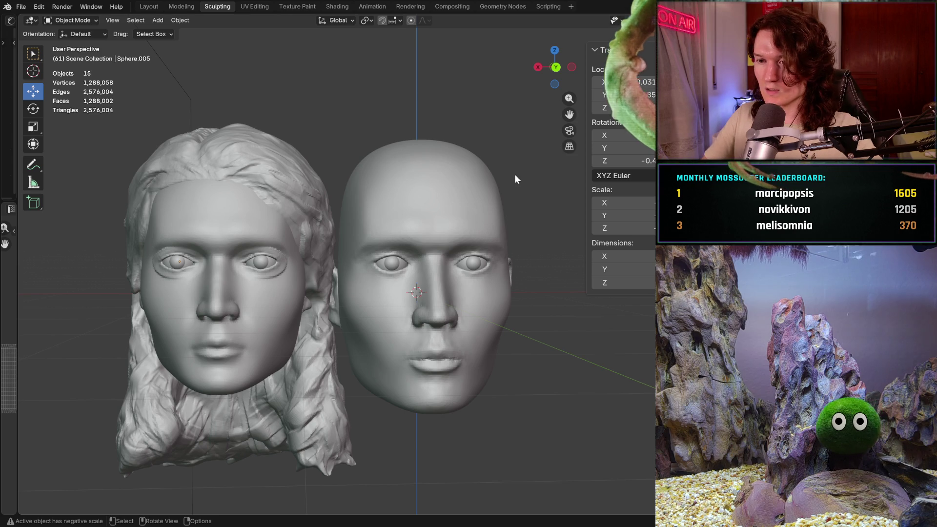
left_click(251, 340)
middle_click_drag(196, 289, 210, 287)
left_click_drag(210, 288, 194, 275)
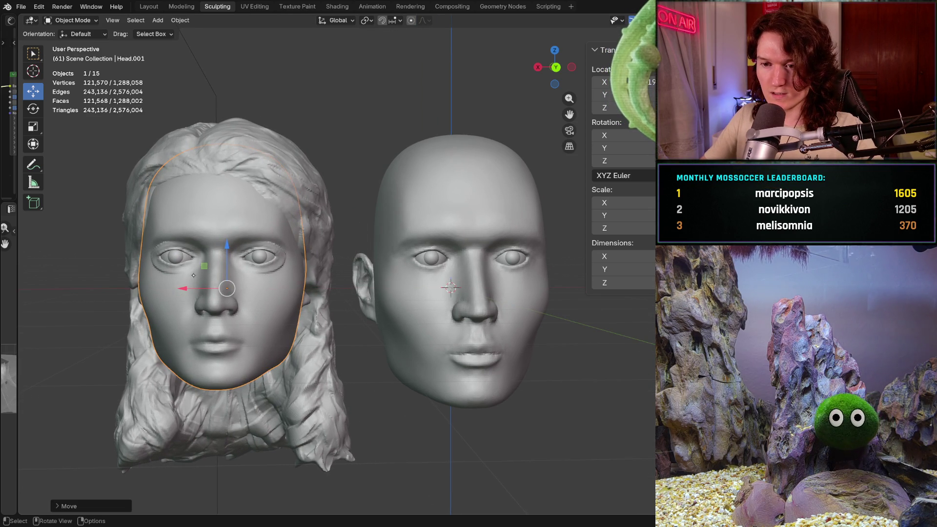
mouse_move(227, 244)
middle_mouse_down()
mouse_move(295, 271)
mouse_move(259, 305)
mouse_move(271, 333)
middle_mouse_up()
scroll(258, 305, "up", 3)
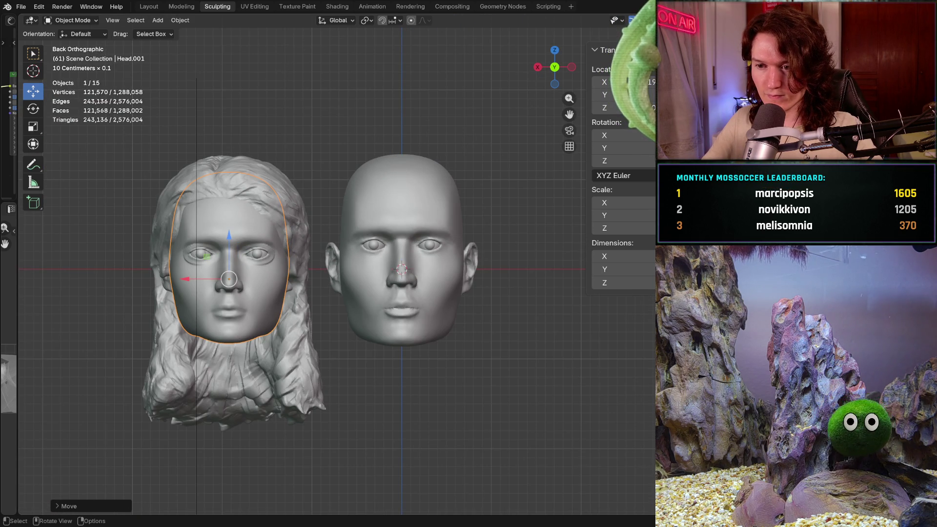
scroll(371, 295, "up", 4)
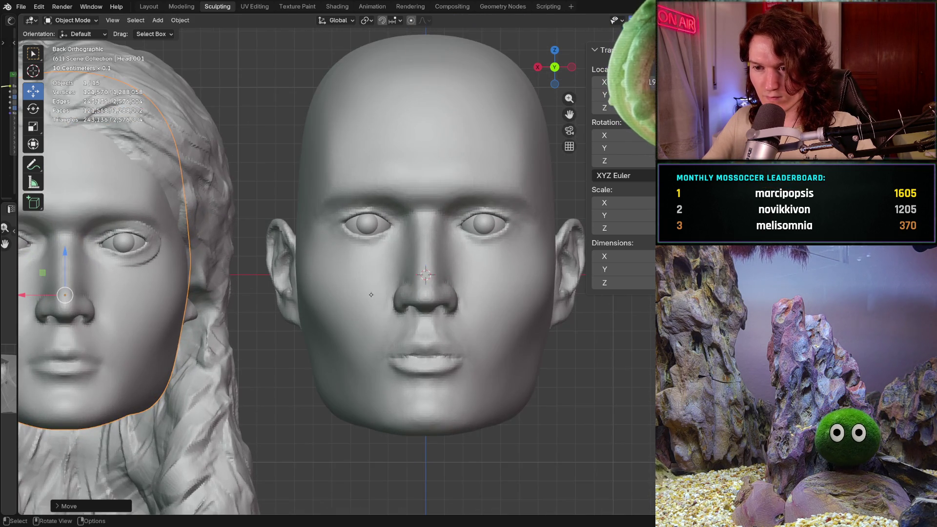
scroll(371, 295, "down", 3)
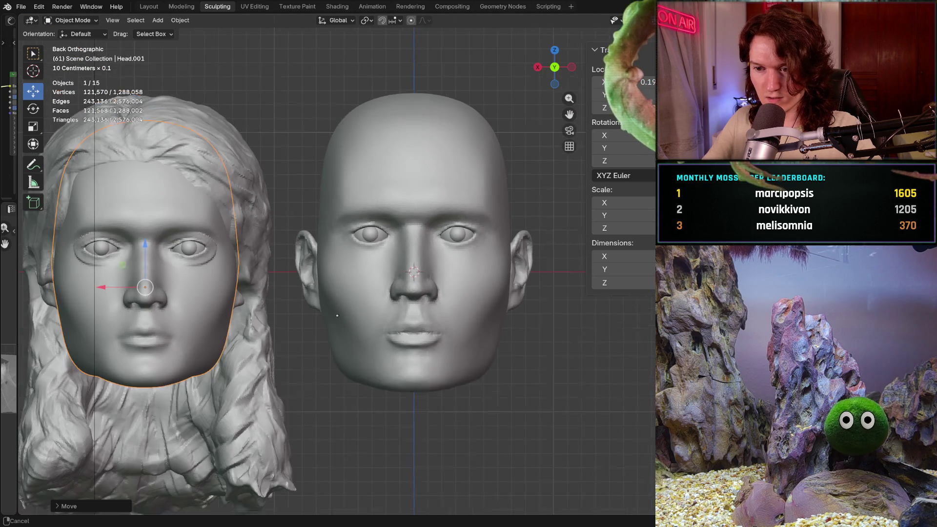
scroll(337, 316, "down", 1)
middle_click_drag(281, 368, 297, 381, "shift")
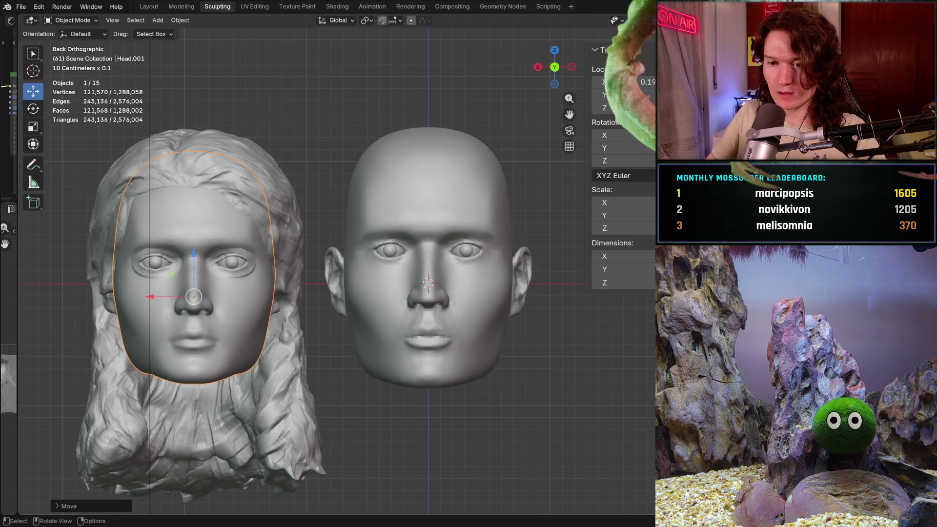
scroll(378, 294, "up", 2)
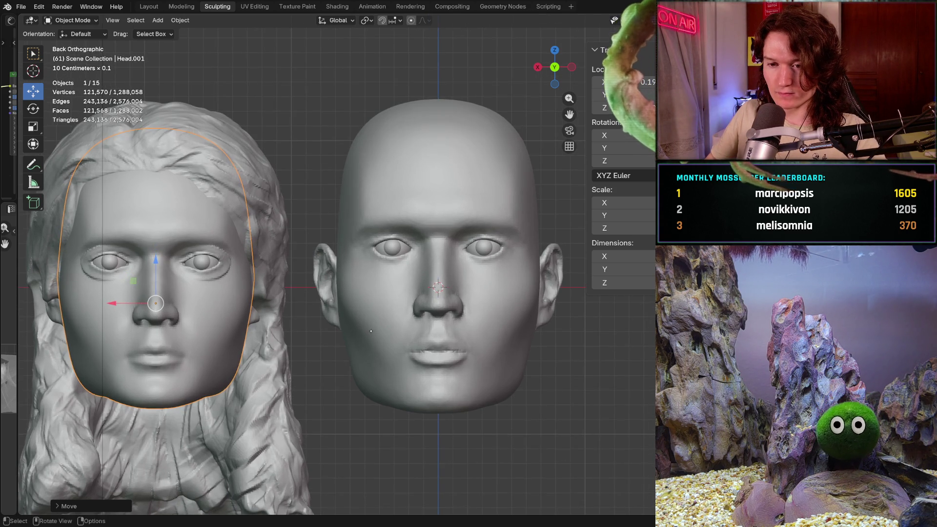
scroll(378, 295, "up", 1)
middle_click_drag(378, 294, 349, 271, "shift")
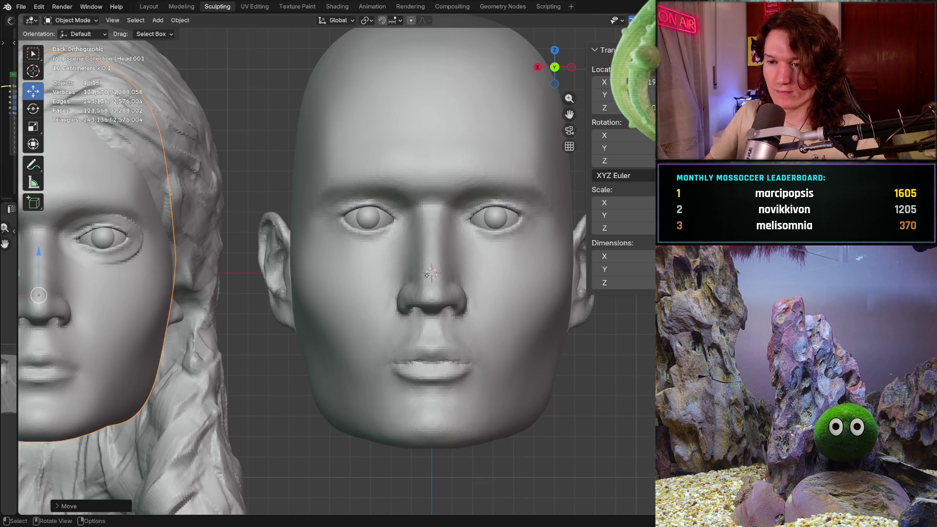
middle_click_drag(427, 276, 422, 307)
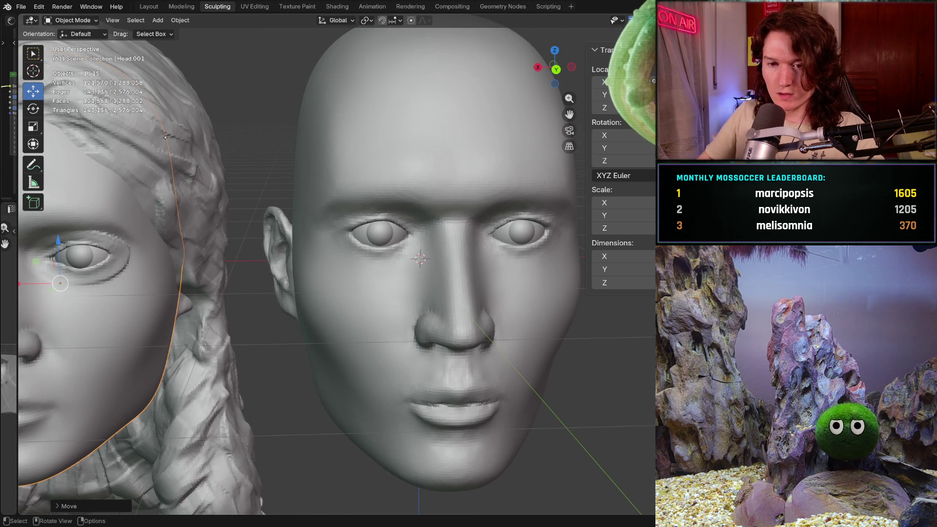
Enter Sculpt Mode, clear the mask on the long-haired face, and switch to the bald head.
left_click(73, 20)
left_click(97, 55)
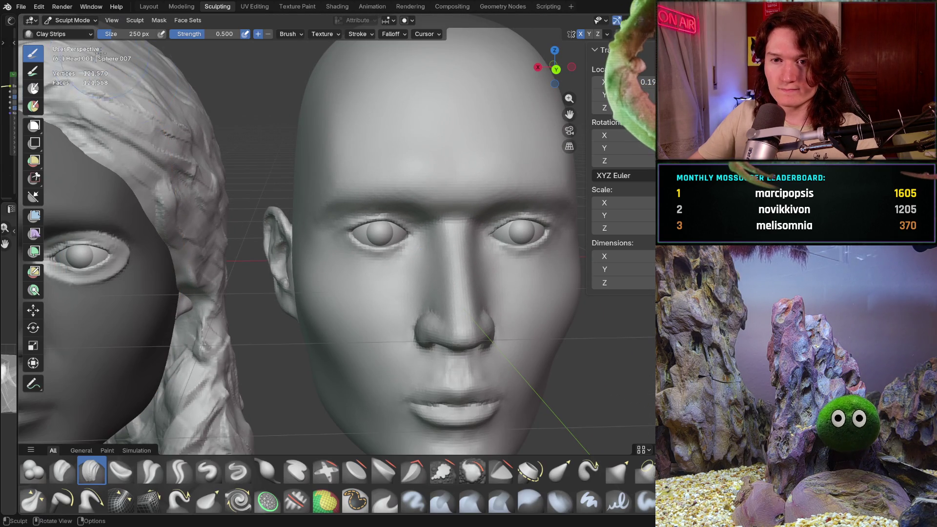
scroll(405, 273, "down", 5)
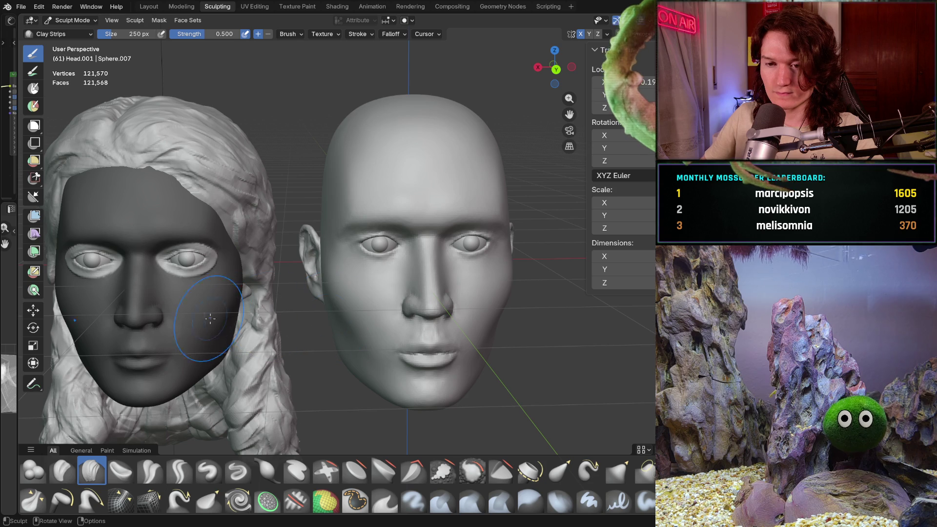
key("alt+m")
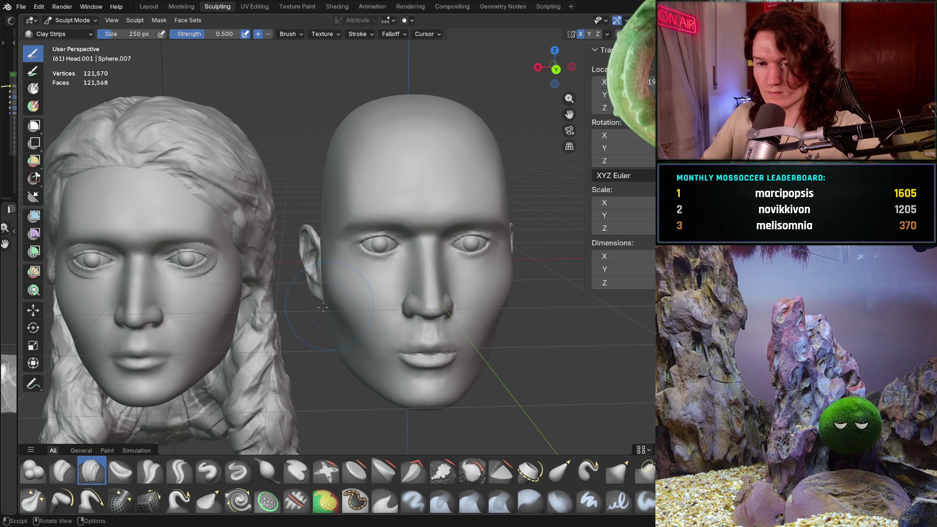
key("alt+q")
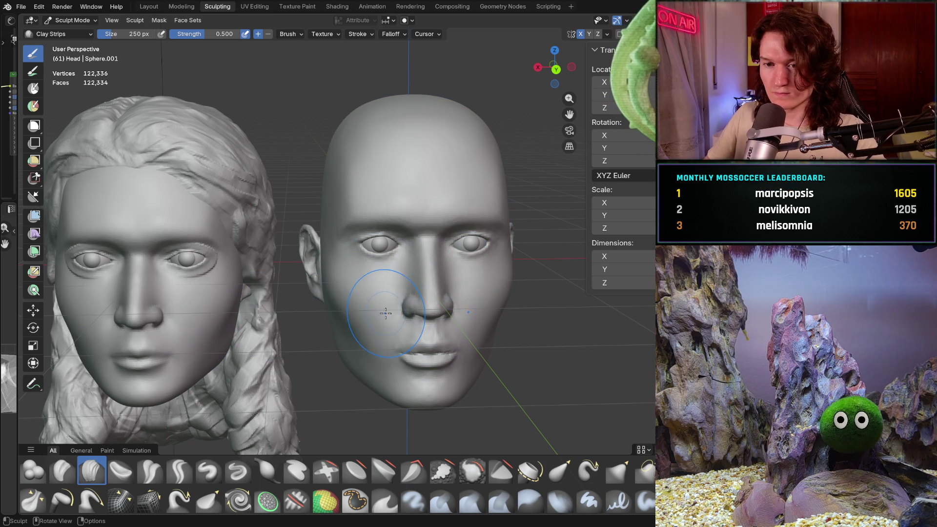
mouse_move(384, 309)
middle_mouse_down()
mouse_move(376, 285)
mouse_move(364, 293)
mouse_move(363, 337)
middle_mouse_up()
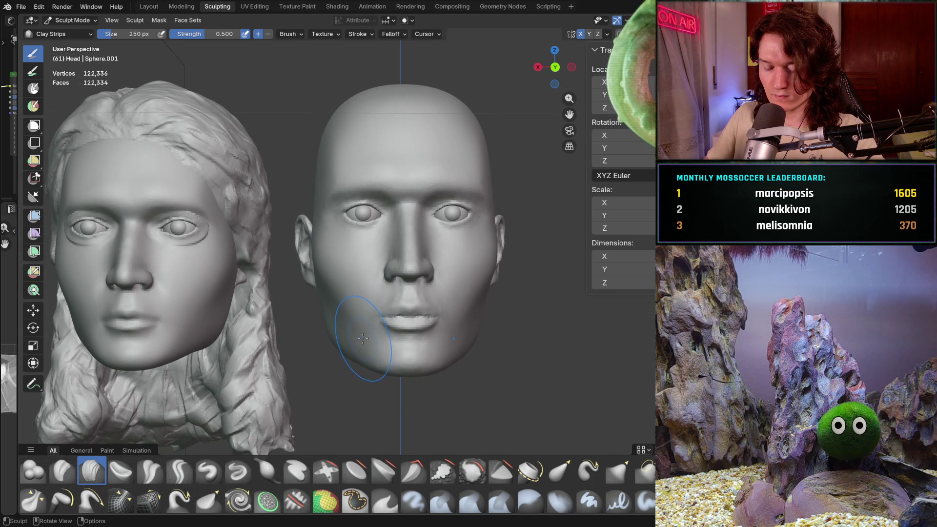
Pick the Grab brush, then hide and reveal the face mesh to inspect eyes and ears.
key("g")
key("h")
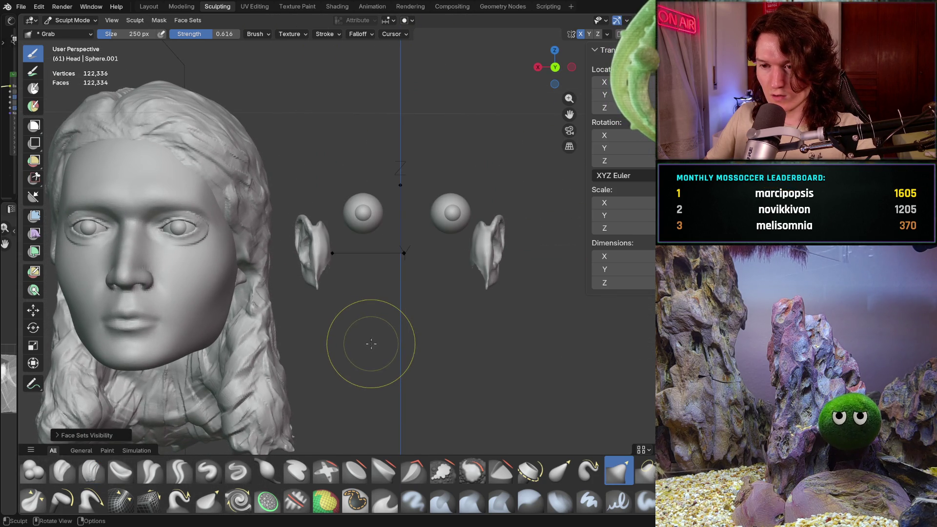
left_click(376, 342)
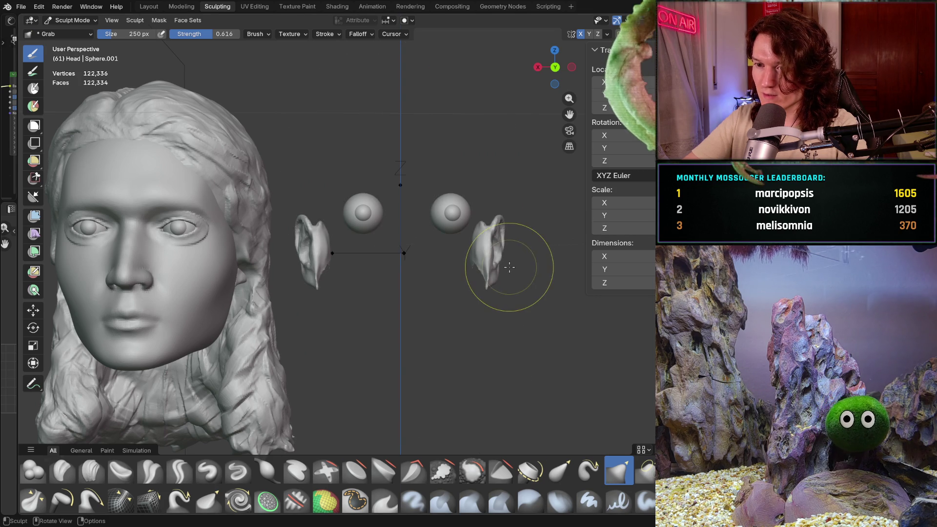
mouse_move(502, 272)
middle_mouse_down()
mouse_move(502, 262)
mouse_move(513, 264)
middle_mouse_up()
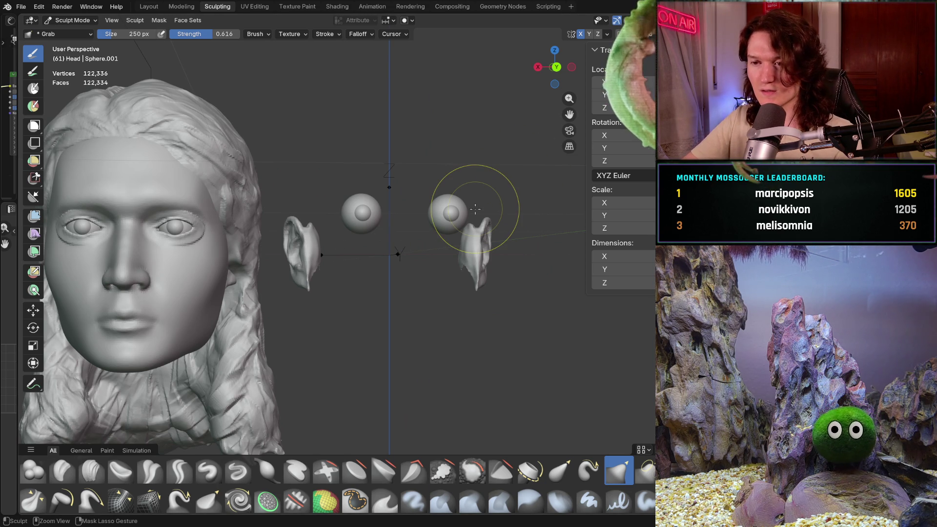
key("alt+h")
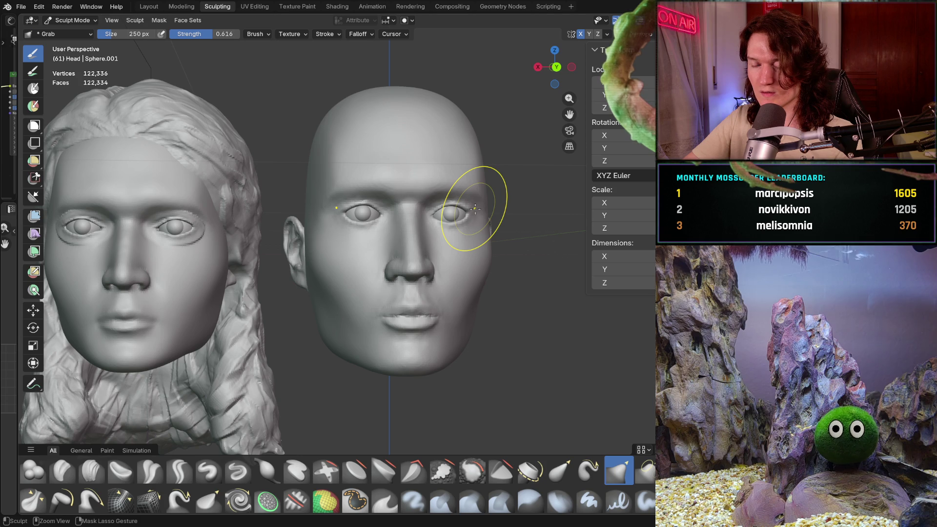
key("h")
key("alt+h")
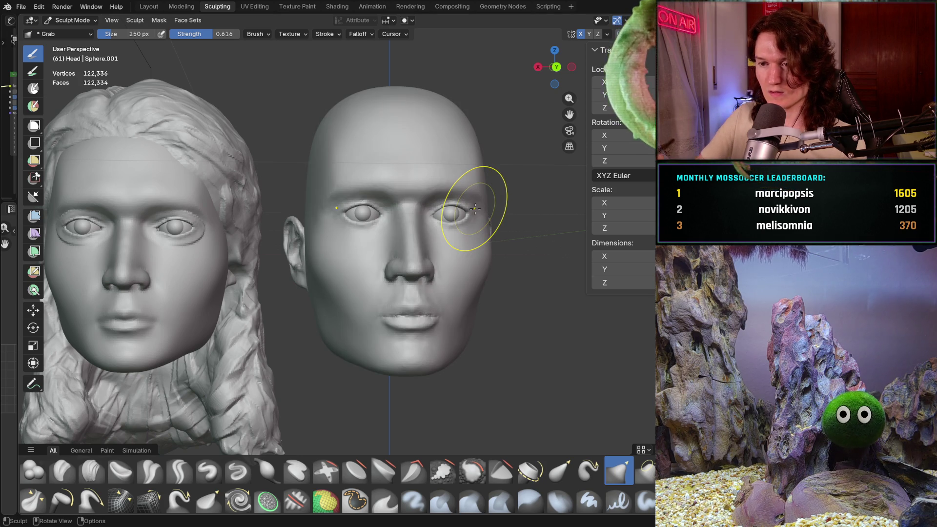
Choose the Clay Strips brush and shrink its radius to 126 px.
scroll(437, 283, "up", 5)
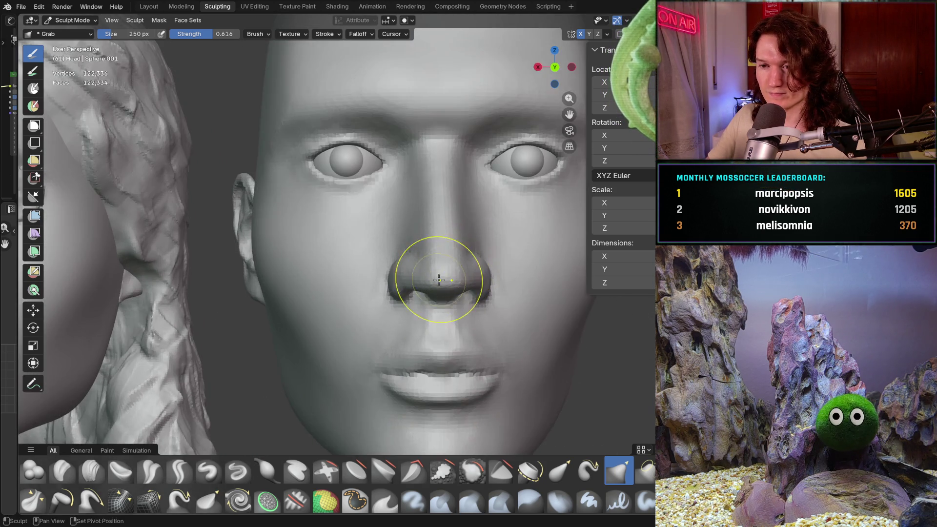
middle_click_drag(439, 279, 409, 313, "shift")
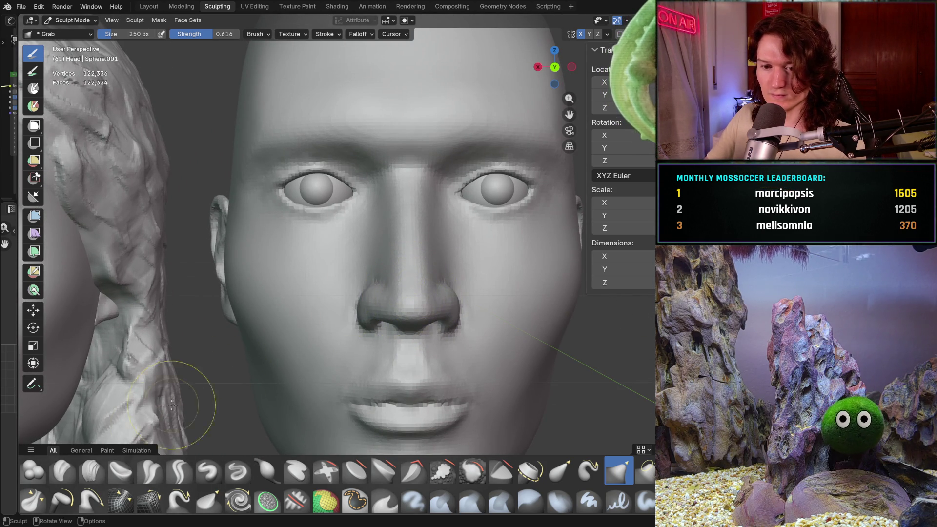
left_click(92, 471)
key("f")
left_click(317, 336)
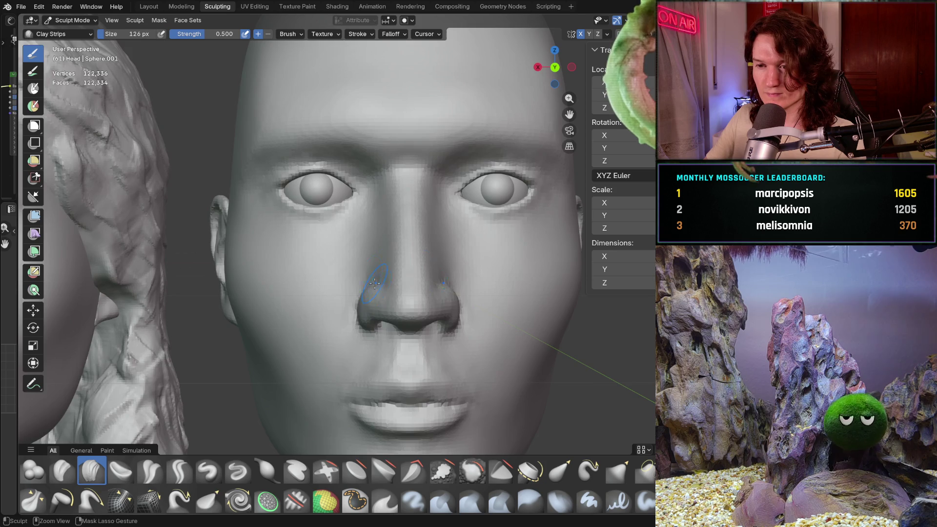
scroll(317, 342, "down", 4)
Orbit to three-quarter and underside views of the bald head's nose.
mouse_move(315, 344)
middle_mouse_down()
mouse_move(328, 344)
mouse_move(351, 317)
middle_mouse_up()
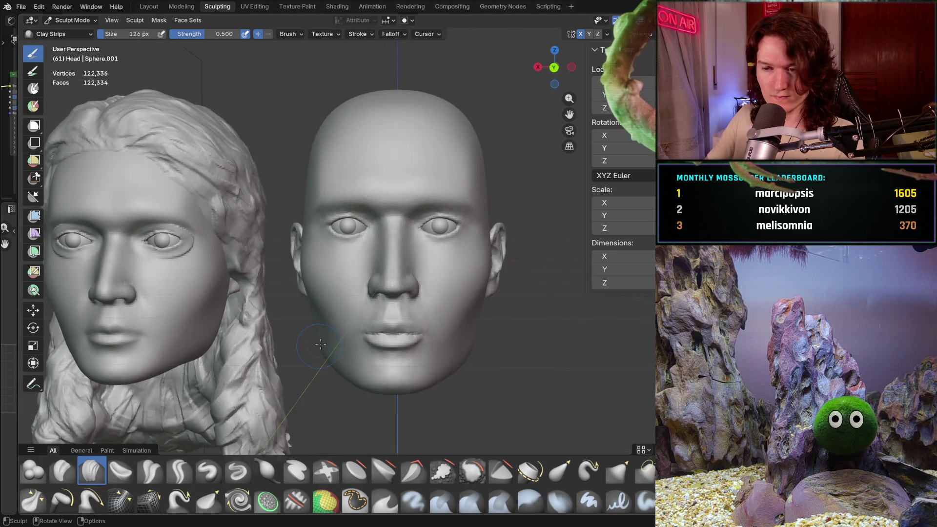
scroll(371, 286, "up", 3)
scroll(371, 285, "up", 1)
mouse_move(371, 286)
middle_mouse_down()
mouse_move(425, 274)
mouse_move(416, 272)
middle_mouse_up()
scroll(414, 271, "up", 2)
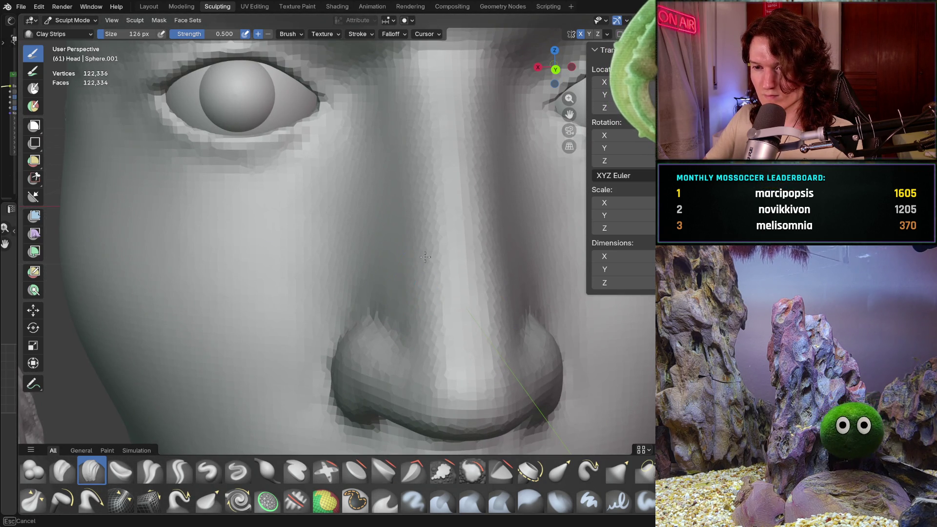
scroll(425, 257, "down", 2)
mouse_move(425, 257)
middle_mouse_down()
mouse_move(401, 192)
mouse_move(464, 226)
mouse_move(396, 214)
middle_mouse_up()
scroll(401, 193, "up", 2)
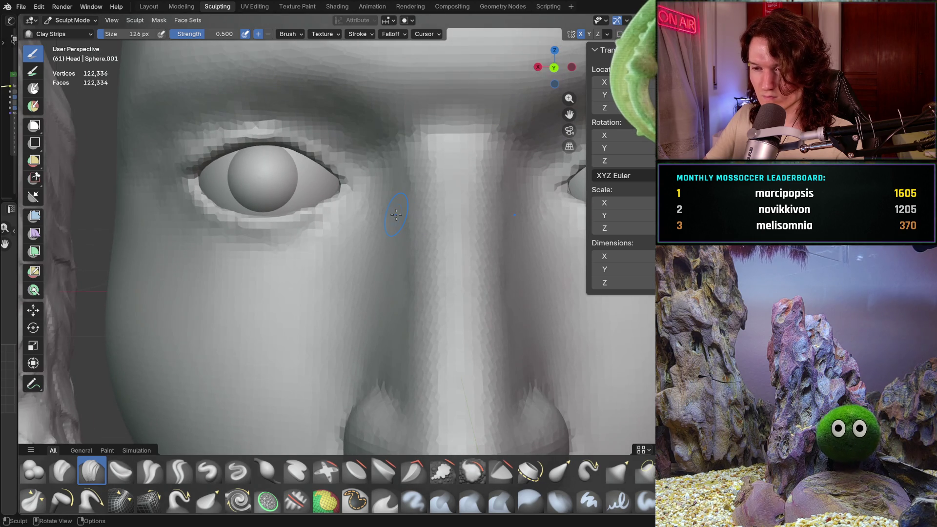
Inspect the nose bridge and nostrils in front orthographic view, then zoom out to both heads.
key("ctrl+KP_1")
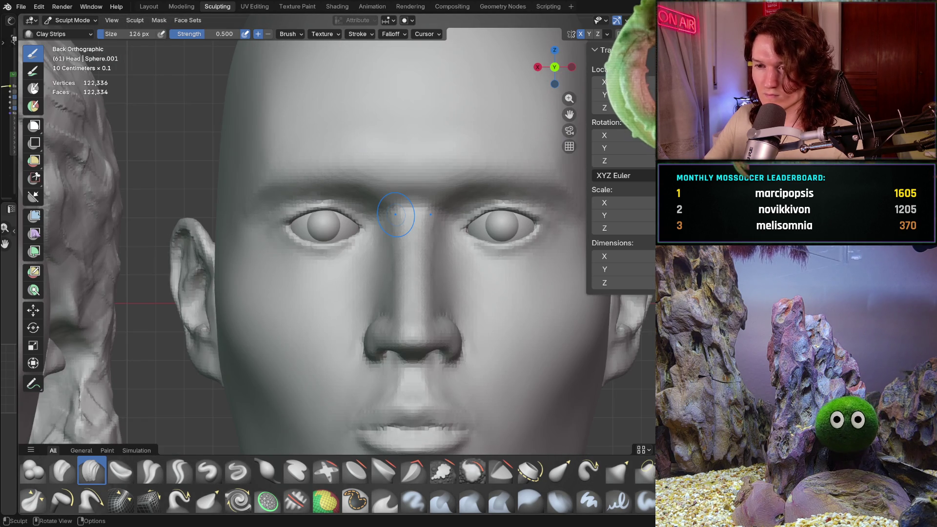
middle_click_drag(371, 244, 410, 181, "ctrl")
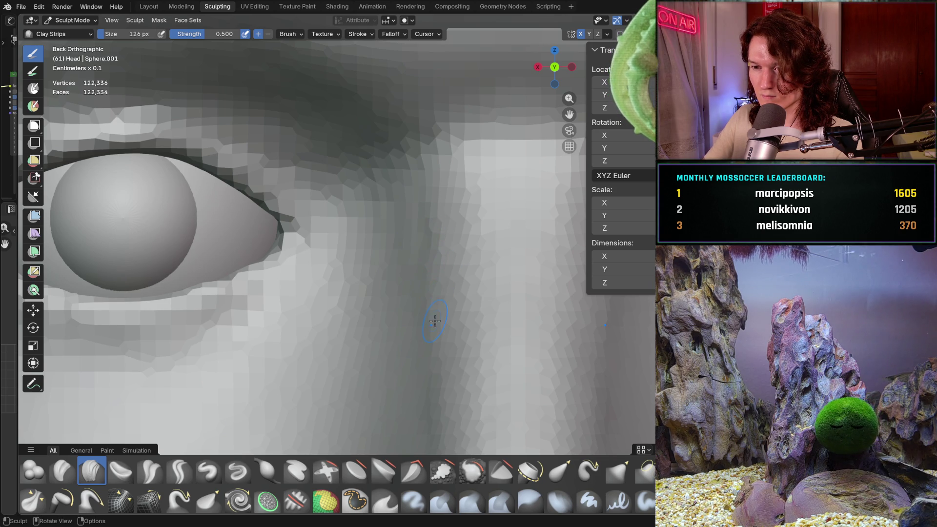
middle_click_drag(441, 360, 429, 311, "shift")
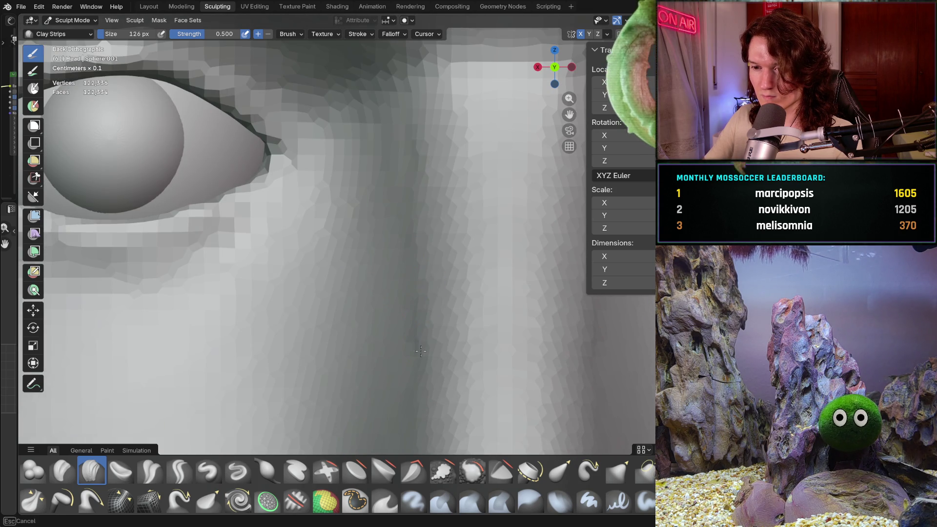
middle_click_drag(414, 348, 378, 201, "shift")
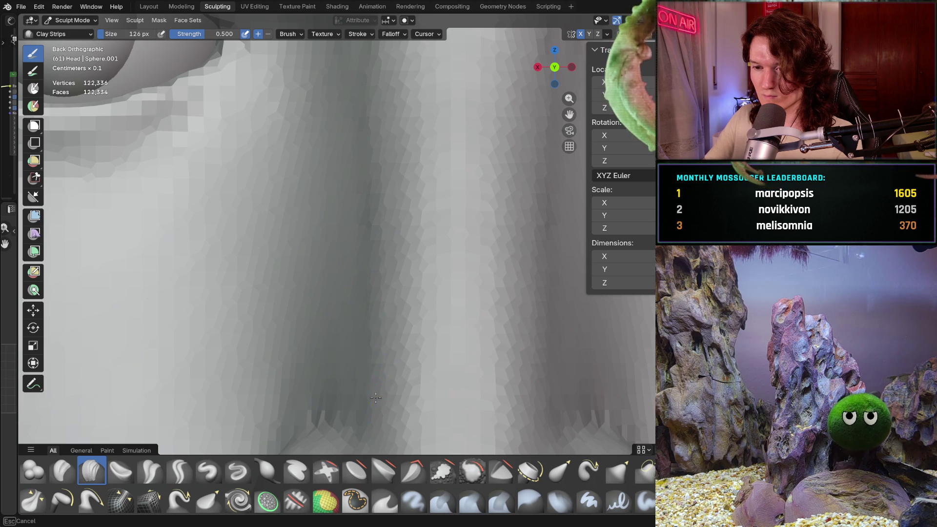
middle_click_drag(374, 355, 371, 257, "shift")
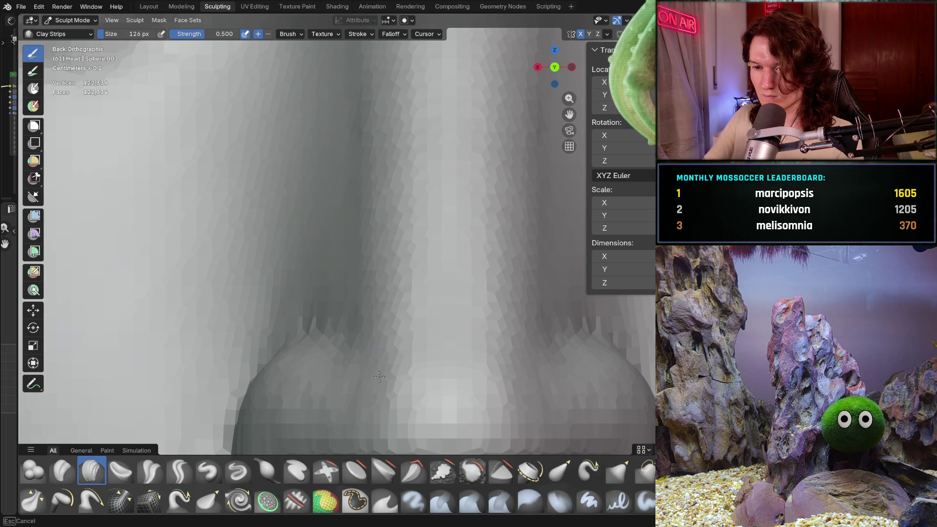
mouse_move(383, 305)
middle_mouse_down()
mouse_move(376, 280)
mouse_move(374, 317)
middle_mouse_up()
scroll(373, 317, "down", 6)
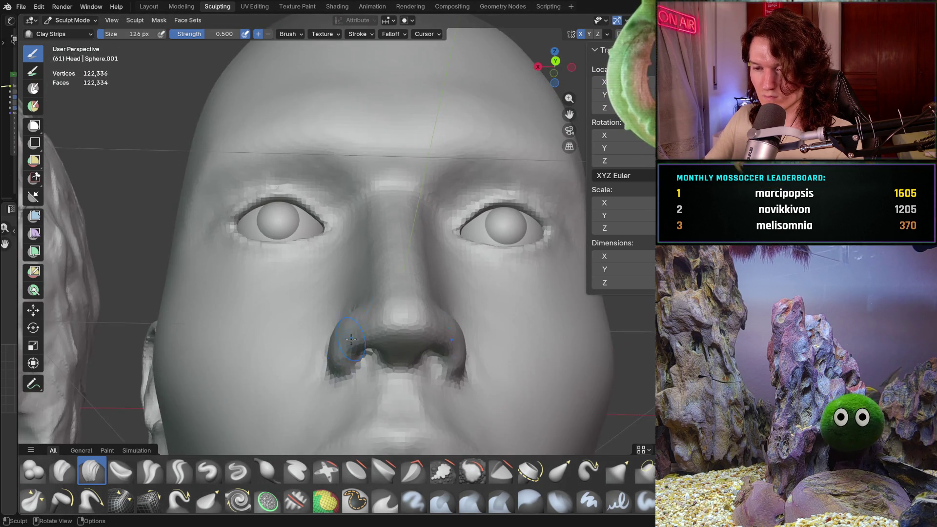
scroll(356, 350, "up", 3)
mouse_move(367, 293)
middle_mouse_down("ctrl")
mouse_move(447, 319)
mouse_move(439, 323)
mouse_move(438, 280)
mouse_move(392, 301)
middle_mouse_up("ctrl")
Switch to the Smooth brush and lower its strength to 0.253.
key("shift+s")
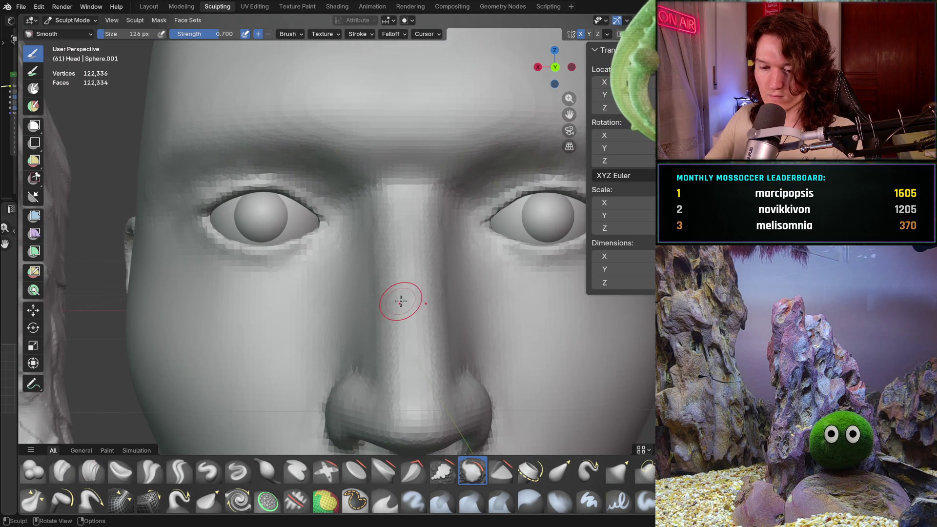
key("shift+f")
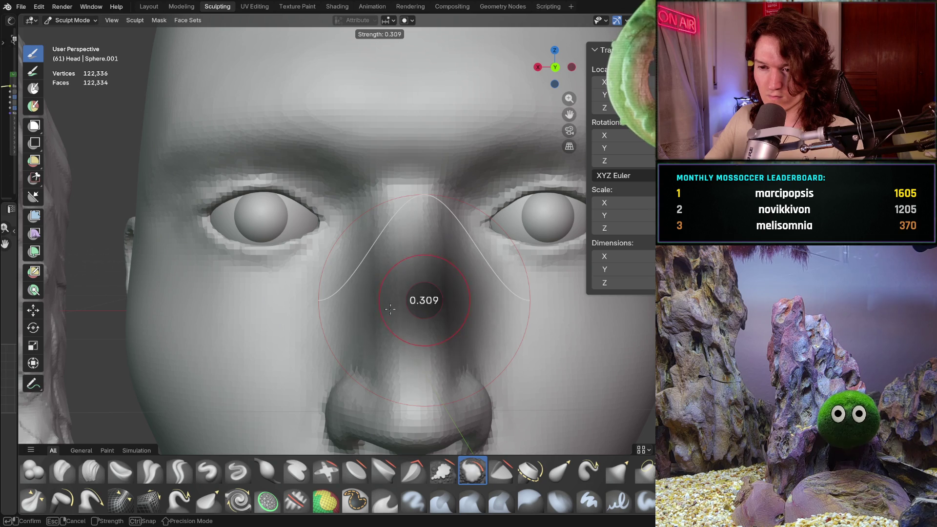
left_click(397, 306)
mouse_move(397, 306)
middle_mouse_down()
mouse_move(376, 337)
mouse_move(352, 323)
middle_mouse_up()
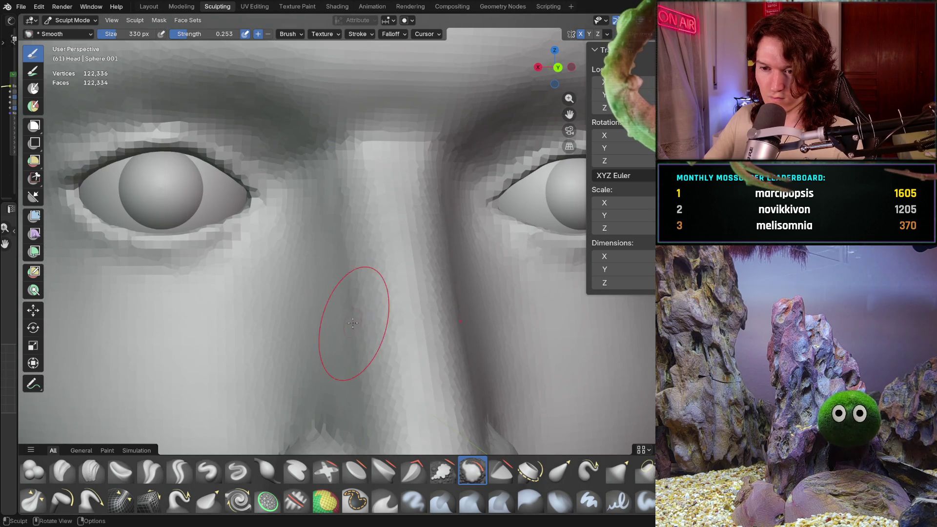
middle_click_drag(340, 235, 340, 236, "ctrl")
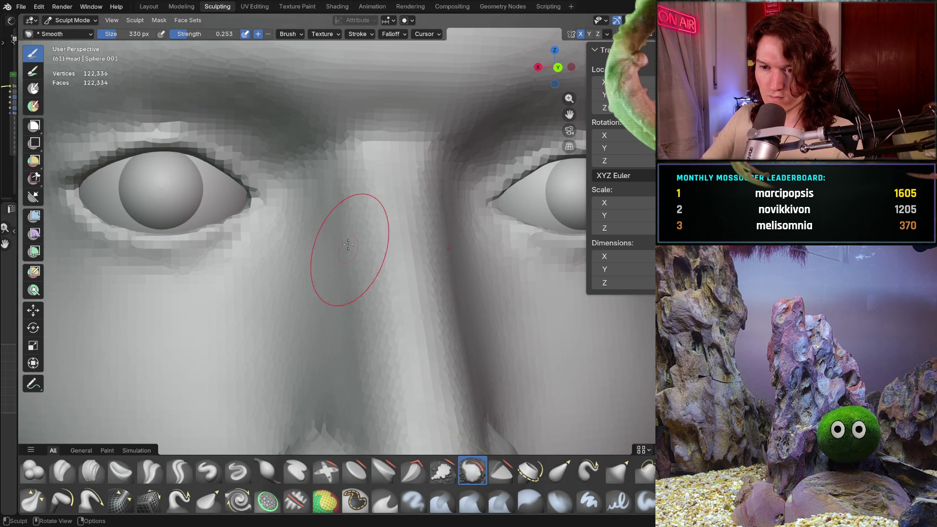
Smooth along the nose bridge beside the eye and toward the nose tip.
middle_click_drag(348, 330, 348, 205, "shift")
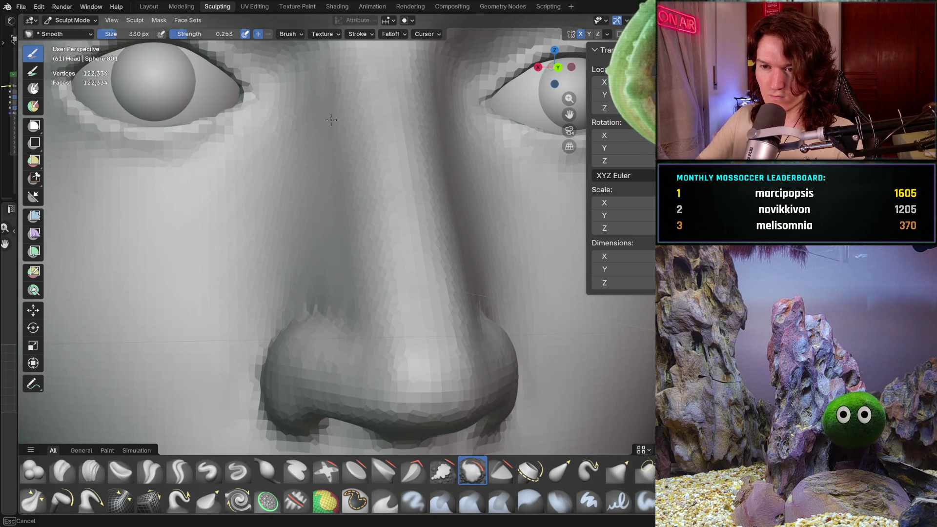
scroll(350, 248, "down", 3)
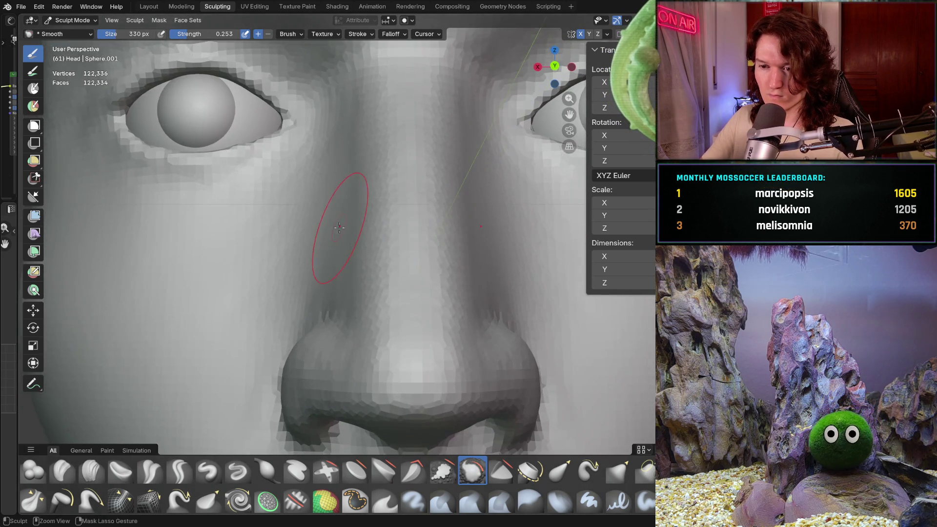
middle_click_drag(350, 247, 368, 292, "ctrl")
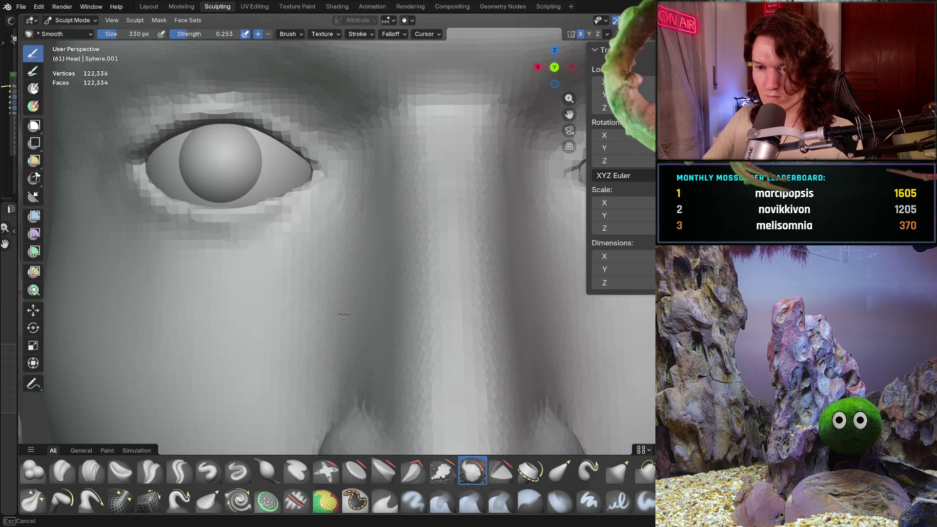
mouse_move(378, 327)
middle_mouse_down("ctrl")
mouse_move(389, 218)
mouse_move(388, 280)
middle_mouse_up("ctrl")
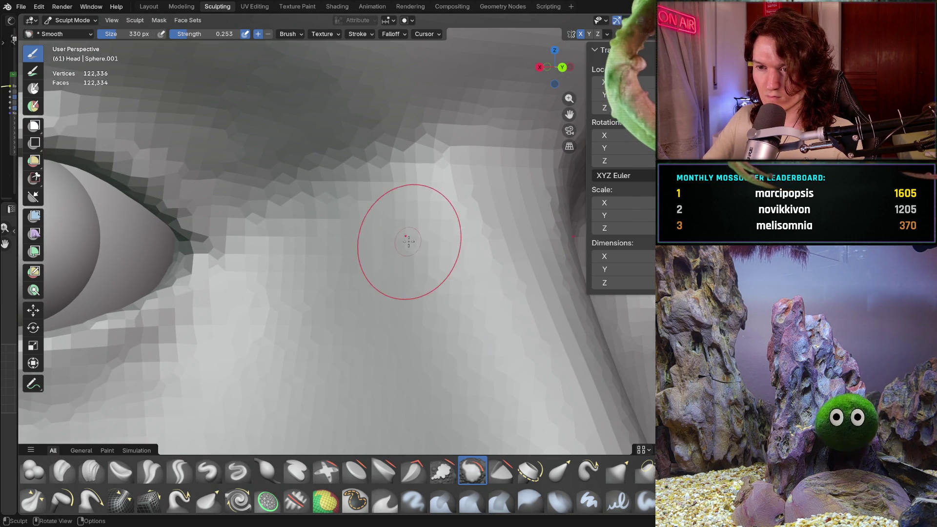
scroll(425, 277, "down", 6)
mouse_move(345, 345)
middle_mouse_down()
mouse_move(323, 308)
mouse_move(334, 337)
mouse_move(323, 353)
middle_mouse_up()
scroll(344, 316, "down", 6)
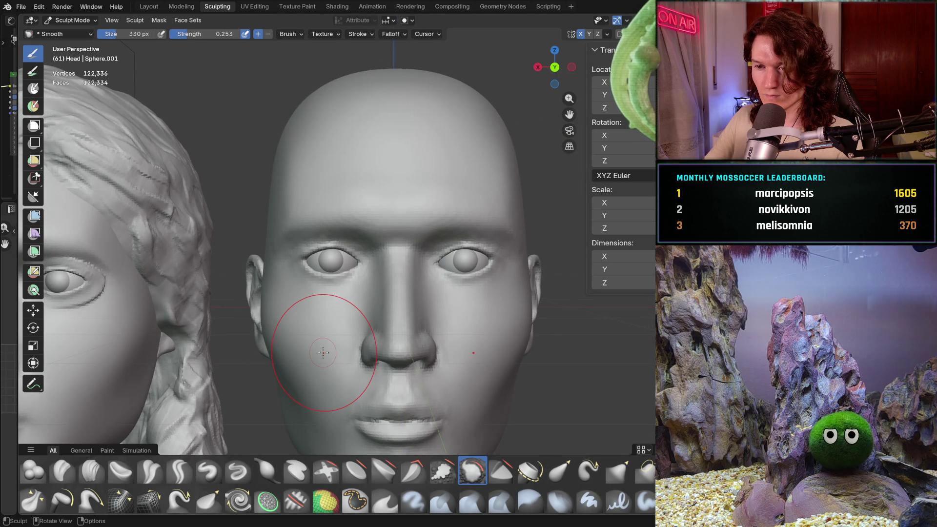
Smooth the nose sides, comparing both heads' nose profiles in front orthographic view.
key("ctrl+KP_1")
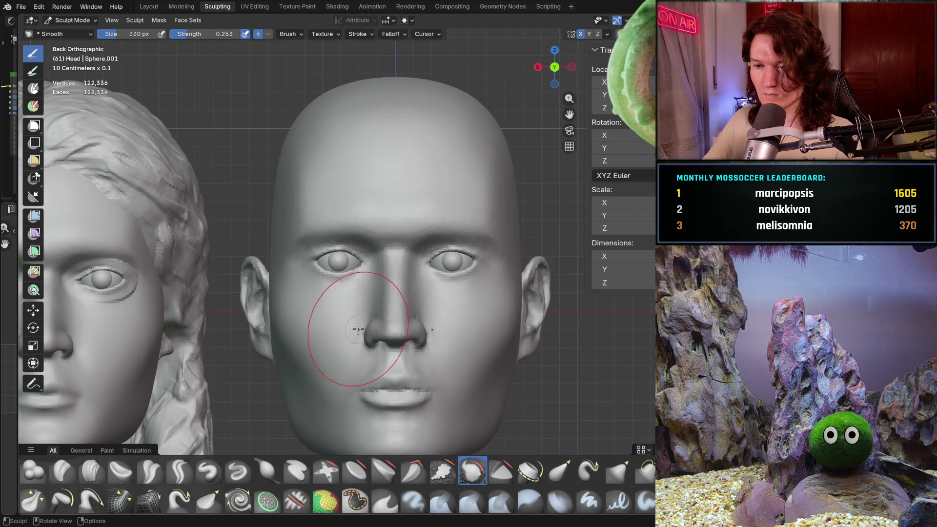
scroll(358, 327, "down", 3)
scroll(391, 340, "up", 1)
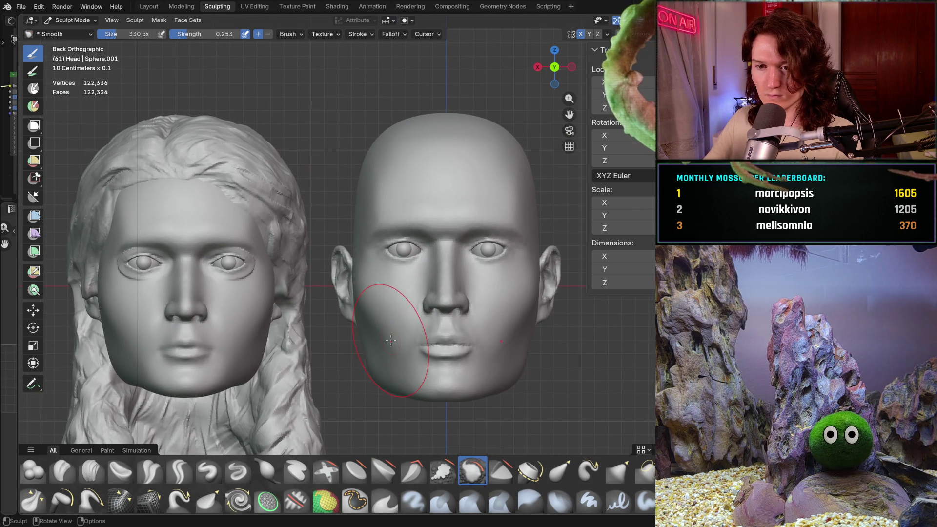
scroll(419, 369, "up", 10)
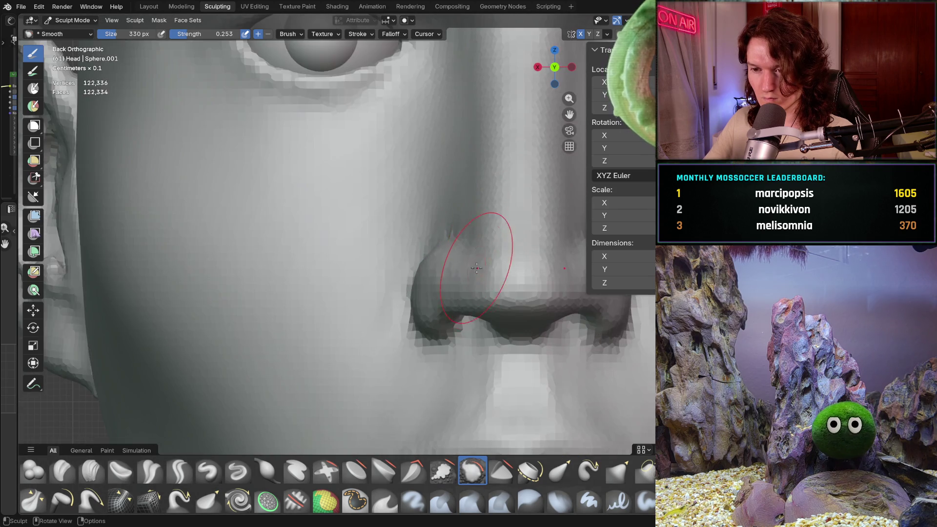
middle_click_drag(476, 267, 448, 288)
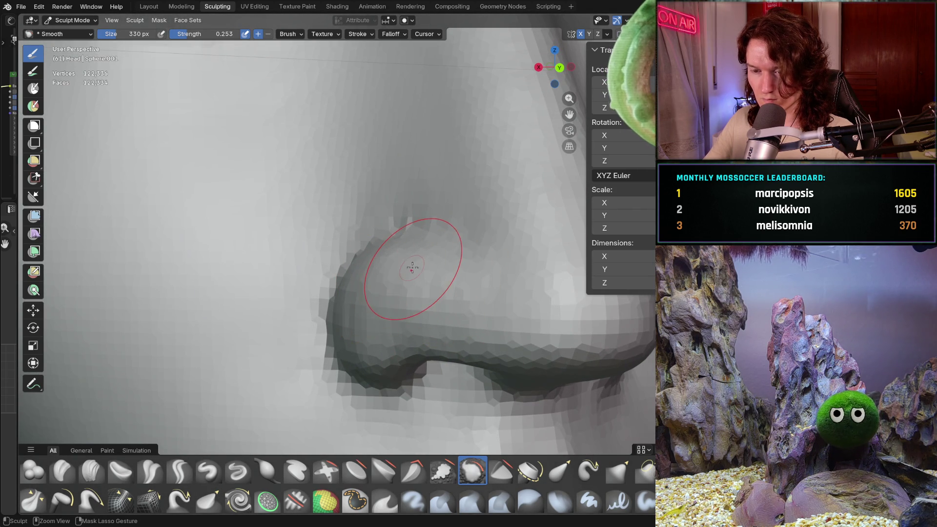
scroll(391, 317, "down", 10)
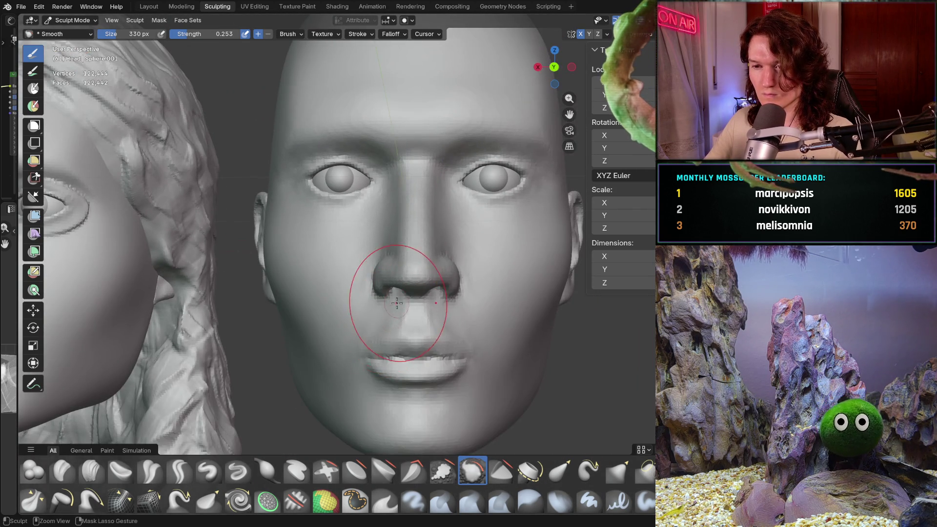
mouse_move(397, 303)
middle_mouse_down()
mouse_move(441, 344)
mouse_move(410, 370)
mouse_move(383, 371)
mouse_move(371, 312)
middle_mouse_up()
scroll(370, 312, "up", 5)
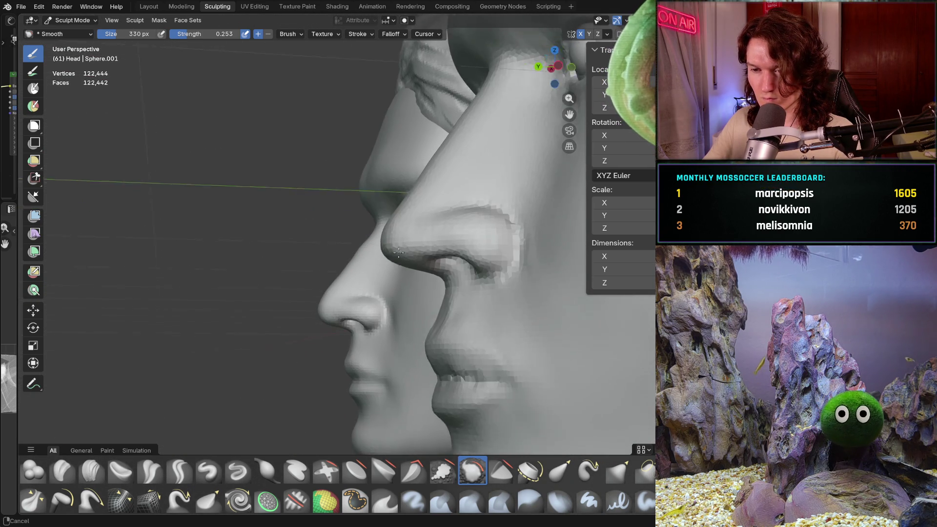
Switch back to the Clay Strips brush at 144 px.
left_click(91, 471)
key("f")
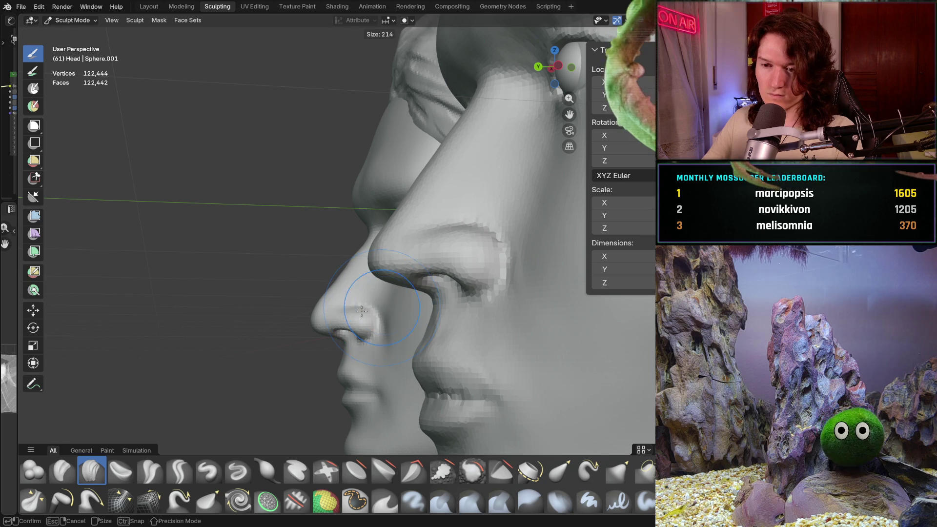
scroll(439, 247, "up", 3)
scroll(420, 261, "up", 3)
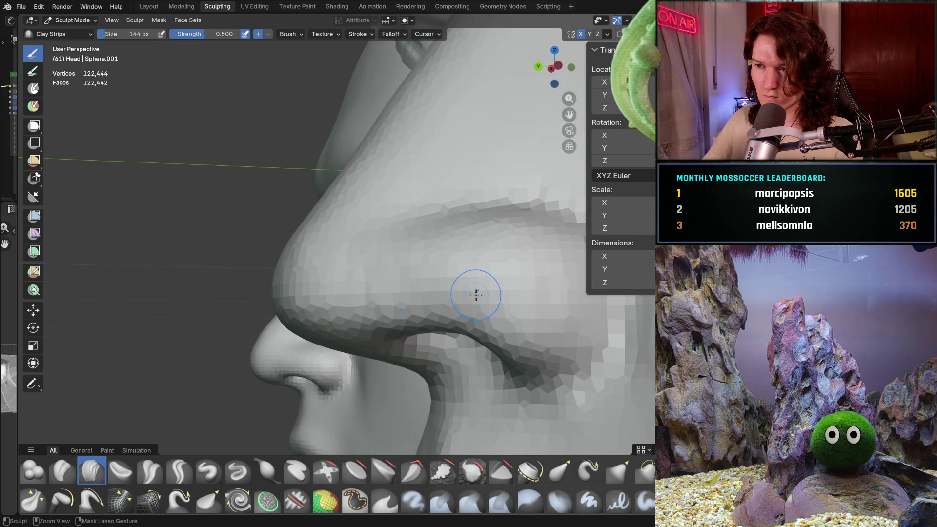
Build up the nostril wings around the nose tip from angled and upward views.
middle_click_drag(476, 295, 476, 295, "shift")
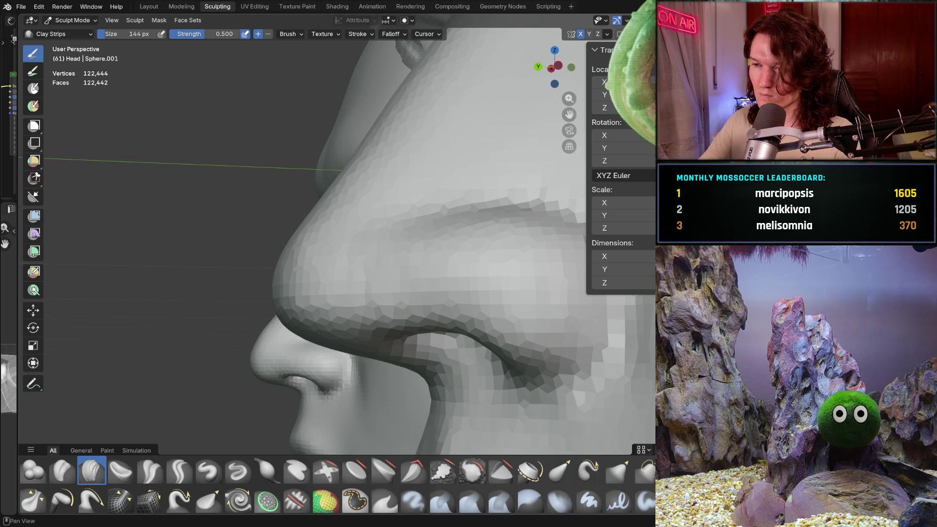
middle_click_drag(356, 293, 356, 293, "shift")
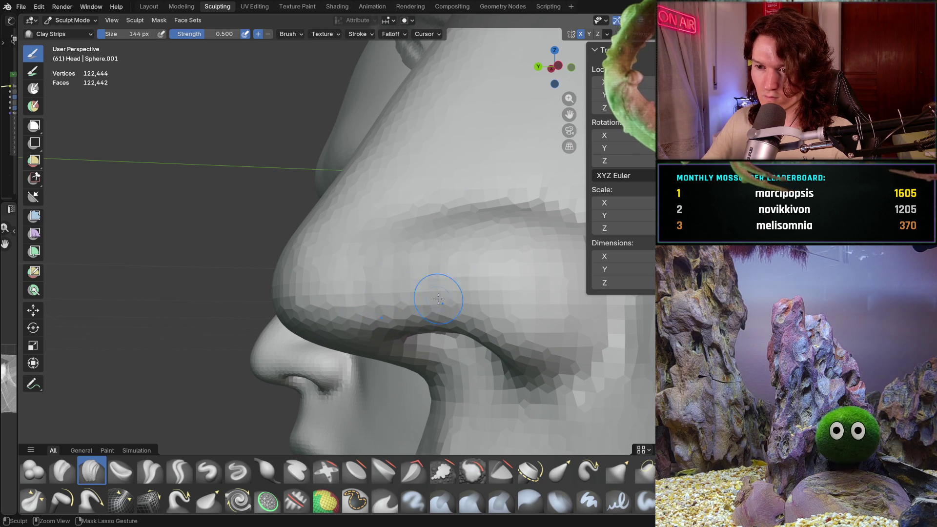
mouse_move(429, 294)
middle_mouse_down()
mouse_move(416, 268)
mouse_move(387, 252)
mouse_move(364, 264)
mouse_move(464, 255)
mouse_move(393, 299)
mouse_move(425, 297)
middle_mouse_up()
scroll(425, 297, "up", 8)
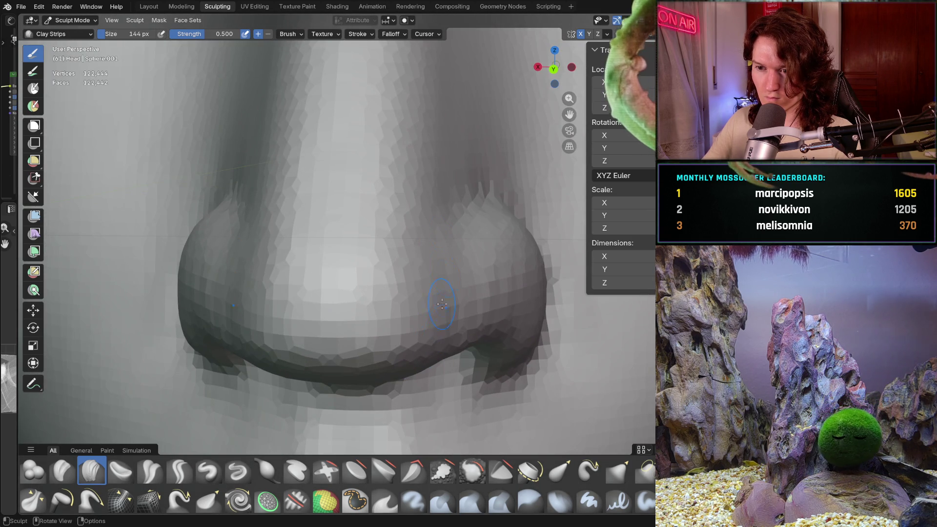
scroll(437, 288, "down", 6)
mouse_move(387, 328)
middle_mouse_down()
mouse_move(412, 316)
mouse_move(378, 300)
middle_mouse_up()
scroll(411, 315, "up", 5)
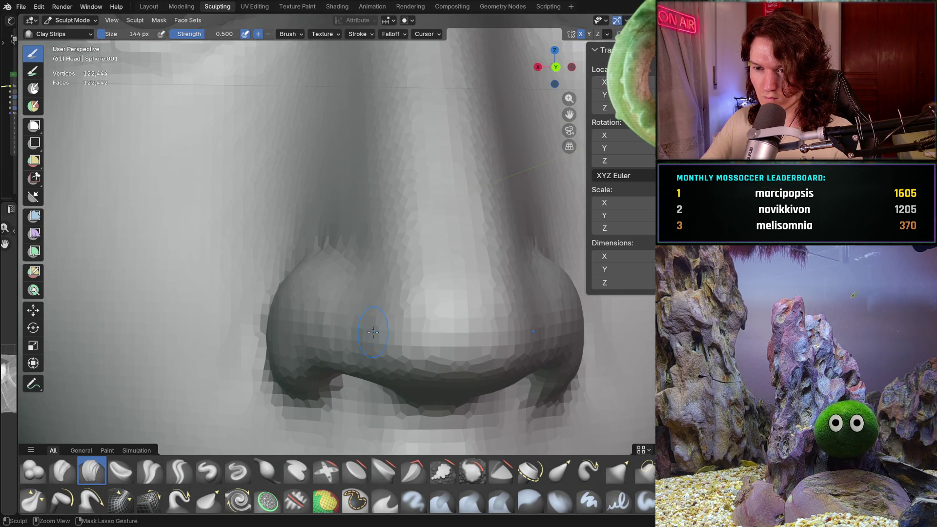
mouse_move(368, 334)
middle_mouse_down()
mouse_move(370, 324)
mouse_move(359, 334)
middle_mouse_up()
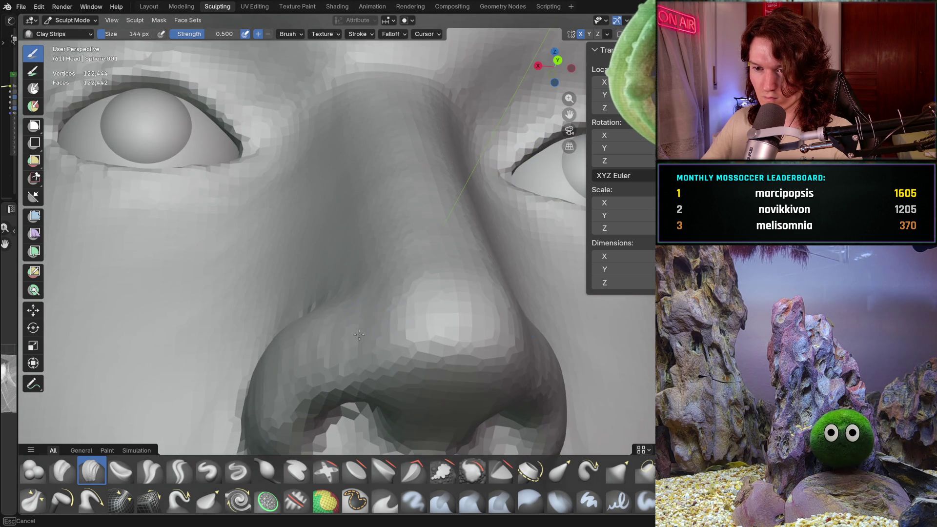
Define the nose creases, checking them from wide, side and front views.
mouse_move(398, 389)
middle_mouse_down()
mouse_move(377, 387)
mouse_move(373, 356)
mouse_move(324, 377)
middle_mouse_up()
scroll(343, 308, "up", 5)
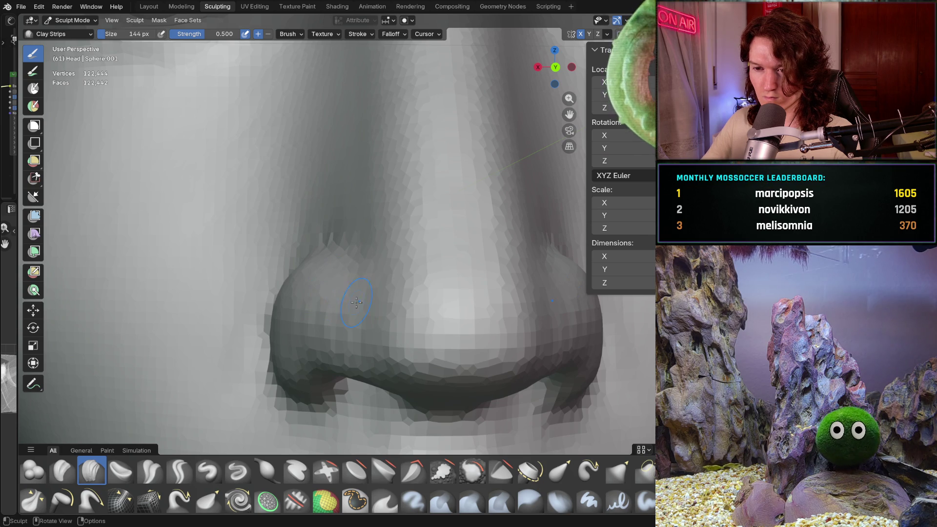
mouse_move(356, 303)
middle_mouse_down()
mouse_move(429, 282)
mouse_move(360, 379)
mouse_move(381, 340)
mouse_move(305, 305)
mouse_move(388, 343)
mouse_move(371, 339)
mouse_move(382, 274)
mouse_move(218, 310)
middle_mouse_up()
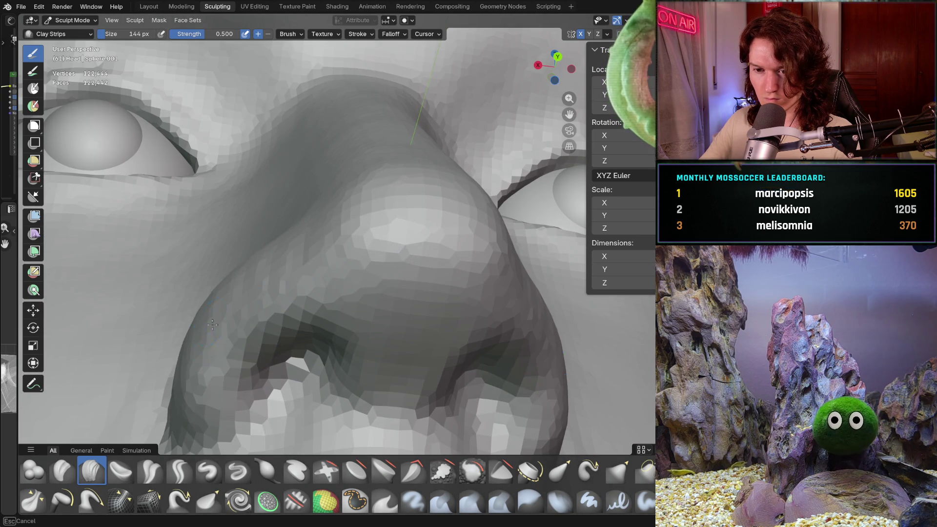
middle_click_drag(201, 353, 202, 349)
middle_click_drag(241, 296, 179, 314)
middle_click_drag(257, 302, 309, 284)
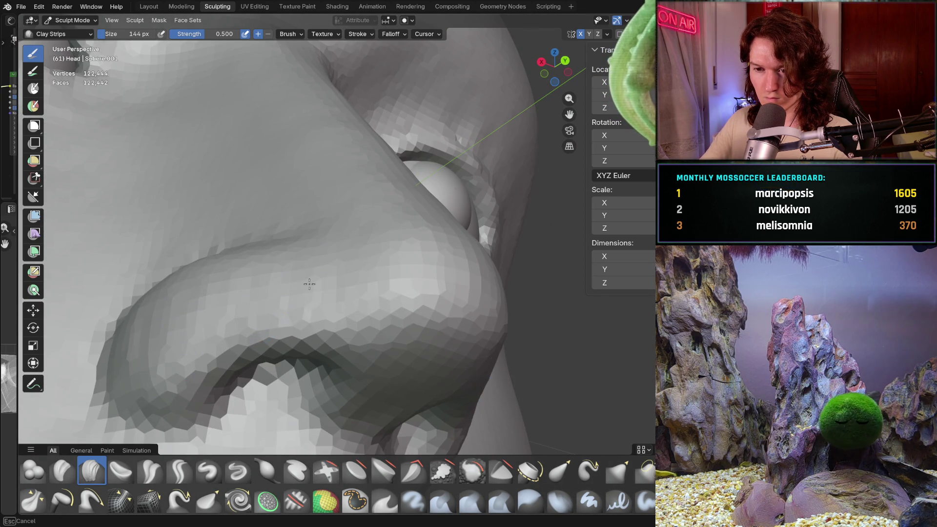
middle_click_drag(335, 315, 304, 302)
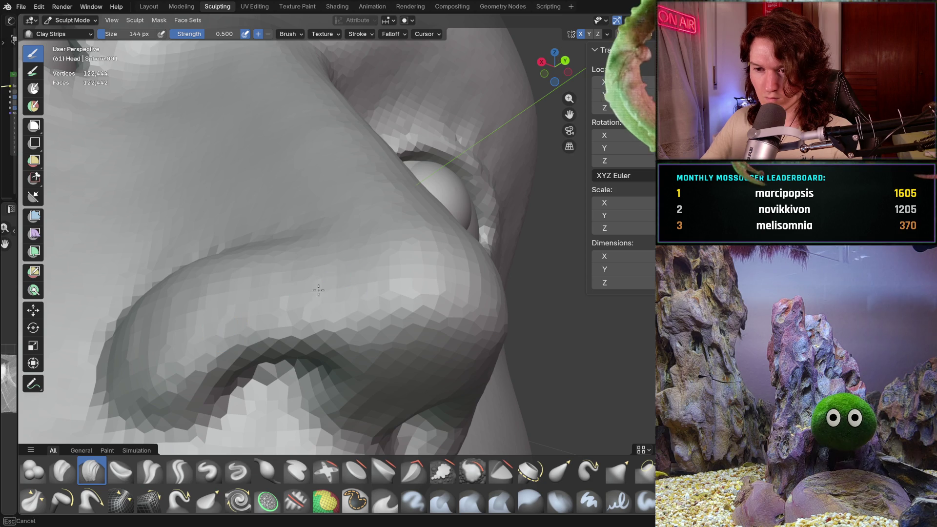
mouse_move(370, 262)
middle_mouse_down()
mouse_move(269, 333)
mouse_move(434, 331)
mouse_move(420, 340)
mouse_move(400, 332)
middle_mouse_up()
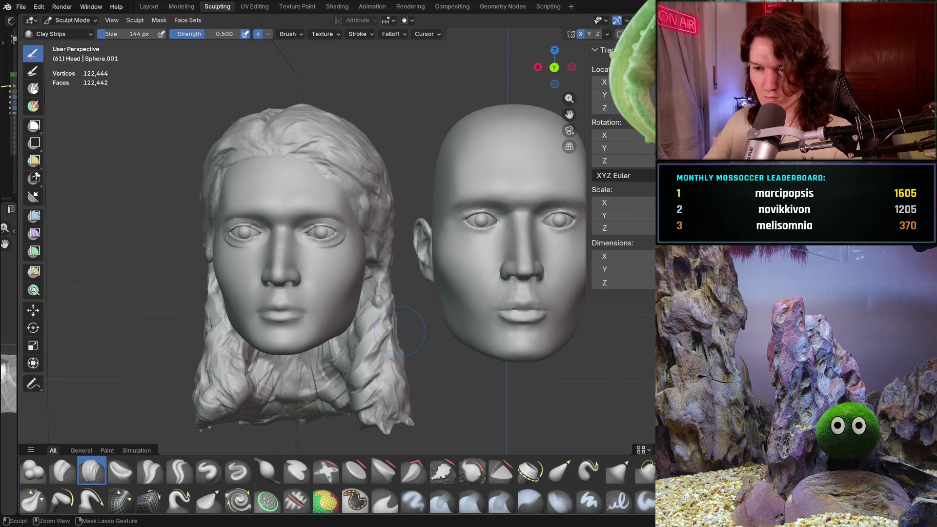
key("ctrl+KP_1")
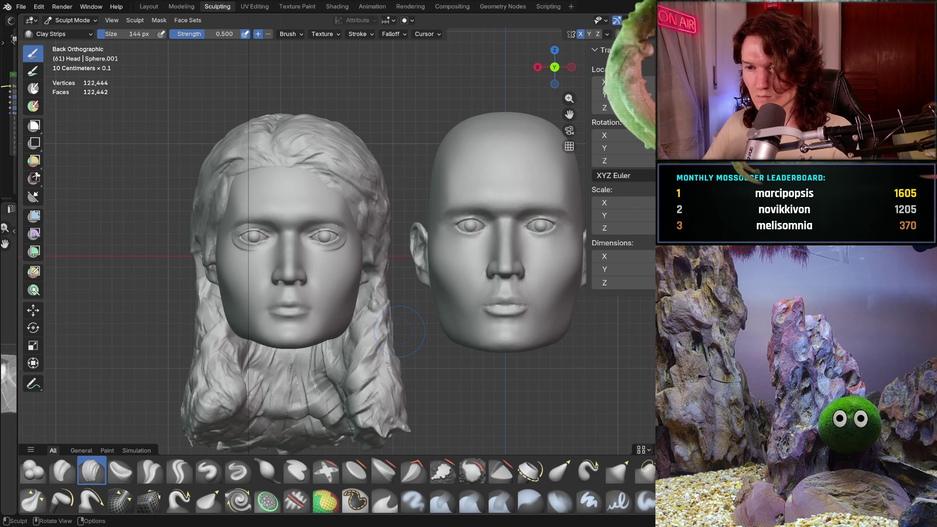
mouse_move(399, 332)
middle_mouse_down("ctrl")
mouse_move(418, 331)
mouse_move(426, 369)
mouse_move(428, 349)
mouse_move(399, 380)
mouse_move(496, 335)
mouse_move(464, 360)
mouse_move(485, 334)
mouse_move(519, 368)
mouse_move(545, 370)
middle_mouse_up("ctrl")
scroll(321, 280, "up", 4)
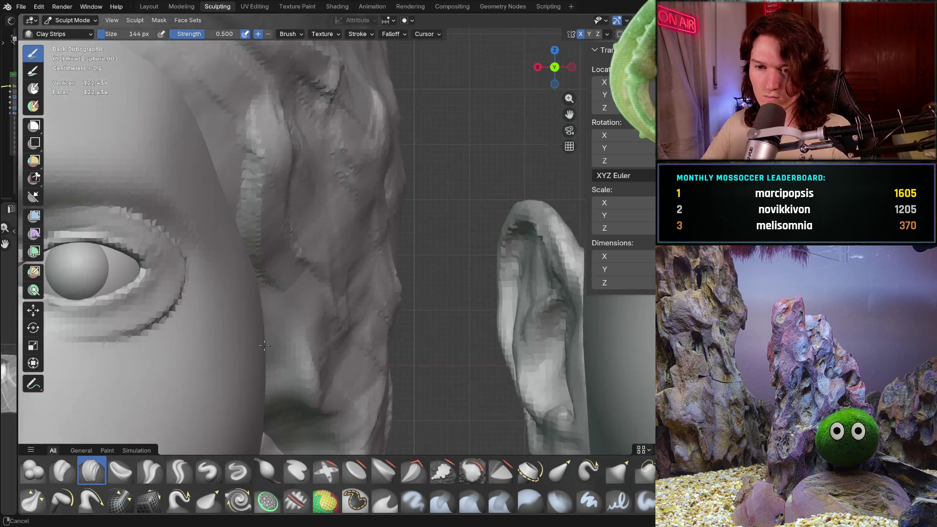
mouse_move(300, 332)
middle_mouse_down("shift")
mouse_move(279, 358)
mouse_move(278, 342)
mouse_move(386, 308)
mouse_move(247, 333)
mouse_move(489, 307)
mouse_move(238, 375)
middle_mouse_up("shift")
scroll(385, 308, "down", 3)
scroll(238, 375, "down", 3)
scroll(140, 270, "up", 1)
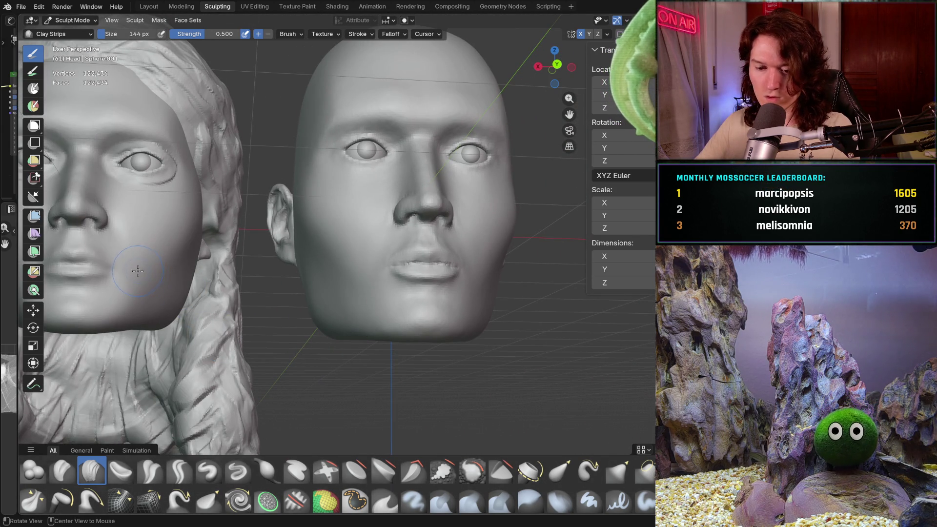
key("alt+q")
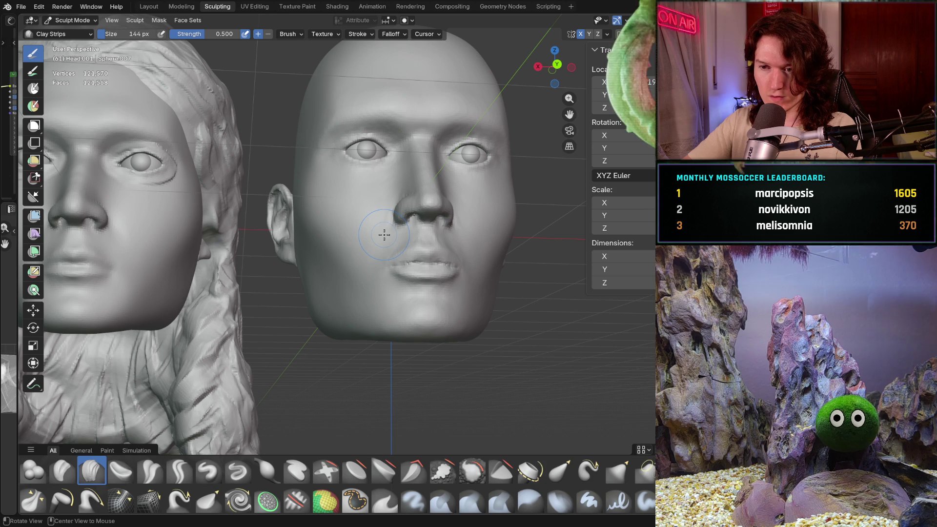
key("alt+q")
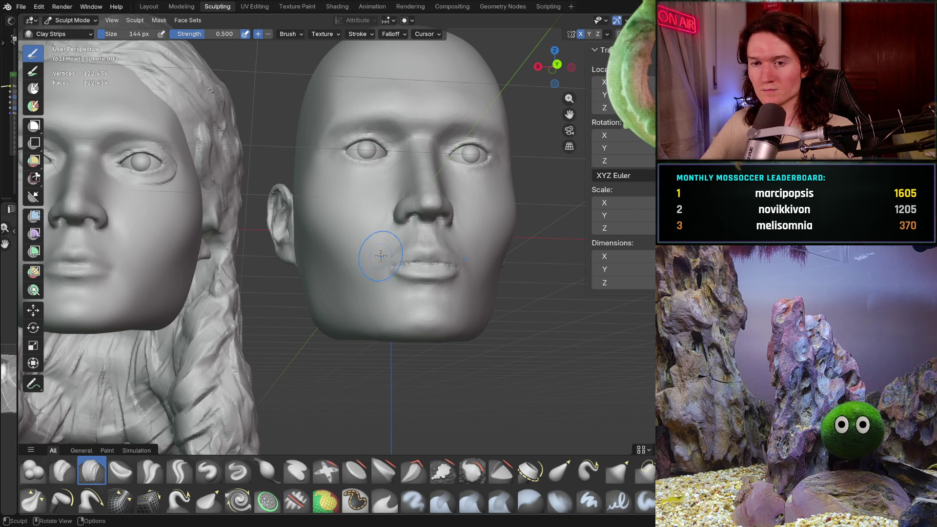
middle_click_drag(380, 256, 400, 241)
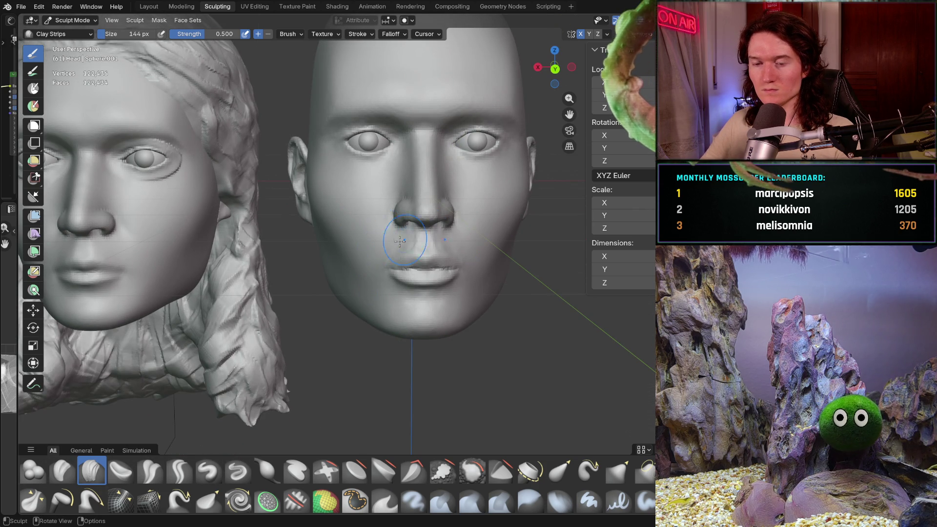
scroll(399, 242, "down", 3)
mouse_move(400, 241)
middle_mouse_down()
mouse_move(359, 284)
mouse_move(369, 275)
middle_mouse_up()
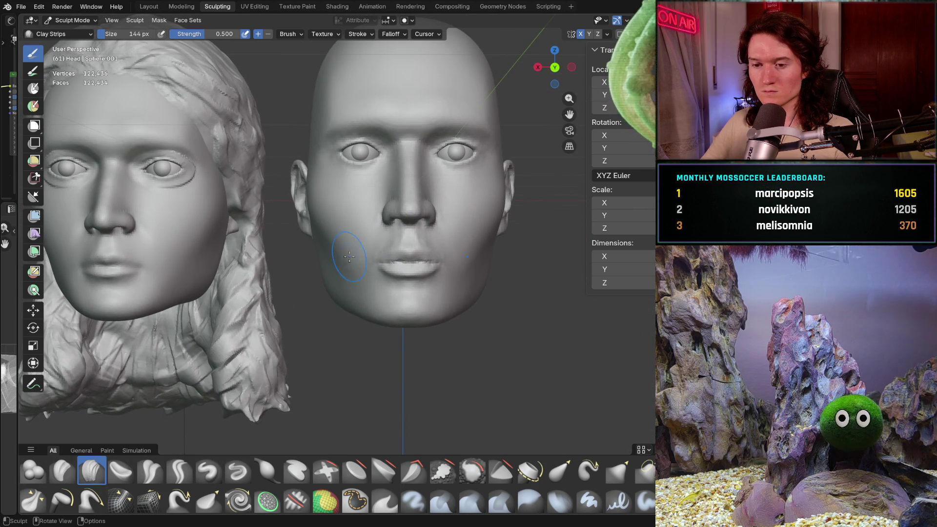
key("g")
Set the Grab brush to 436 px and pull the jaw edge toward the guide in orthographic front view.
key("f")
left_click(371, 276)
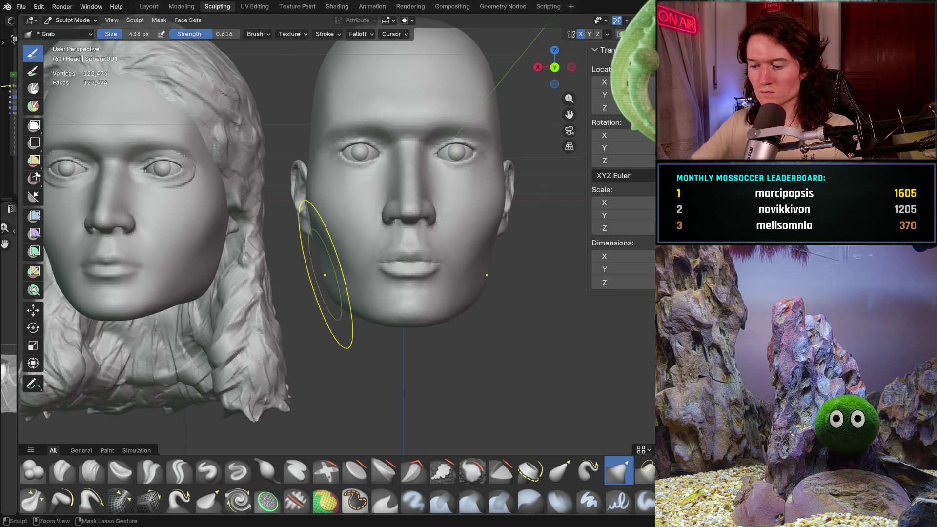
key("ctrl+KP_1")
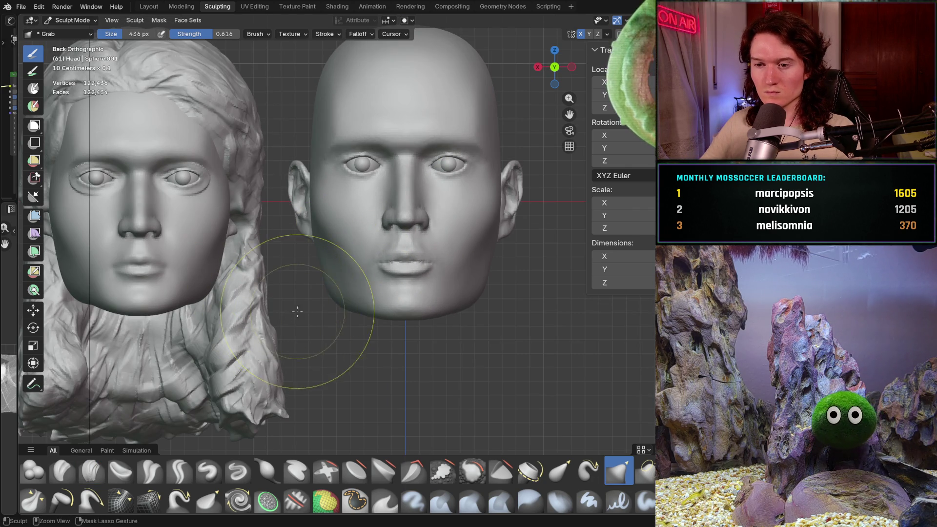
scroll(315, 307, "up", 2)
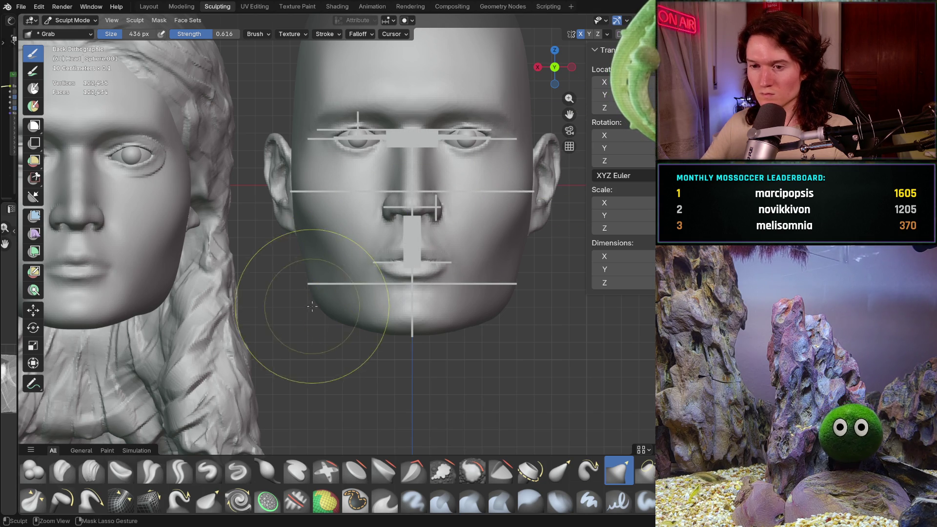
scroll(294, 296, "up", 2)
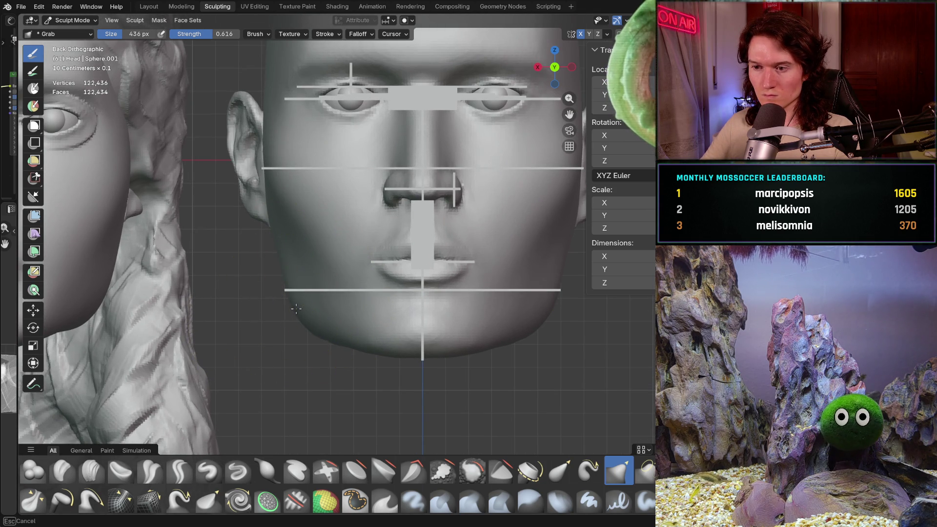
left_click_drag(296, 308, 297, 307)
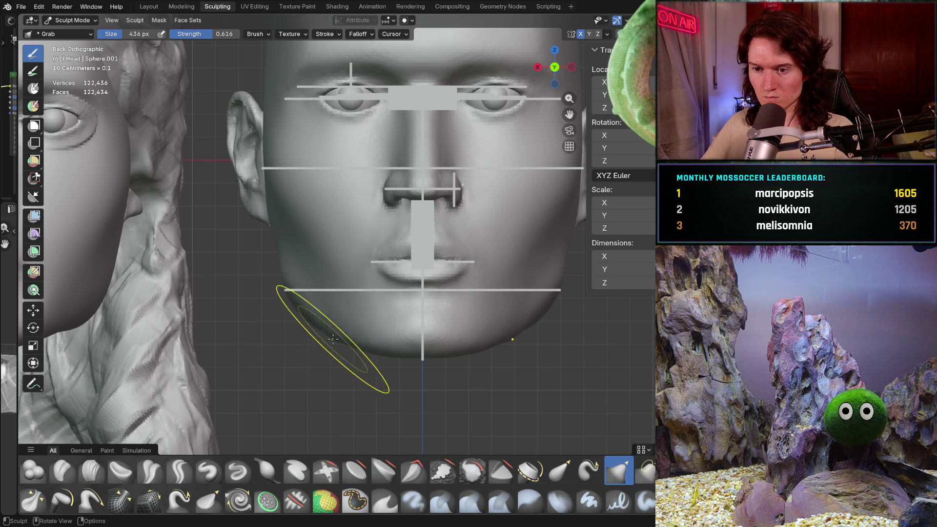
mouse_move(334, 338)
middle_mouse_down()
mouse_move(266, 337)
mouse_move(324, 293)
mouse_move(383, 293)
middle_mouse_up()
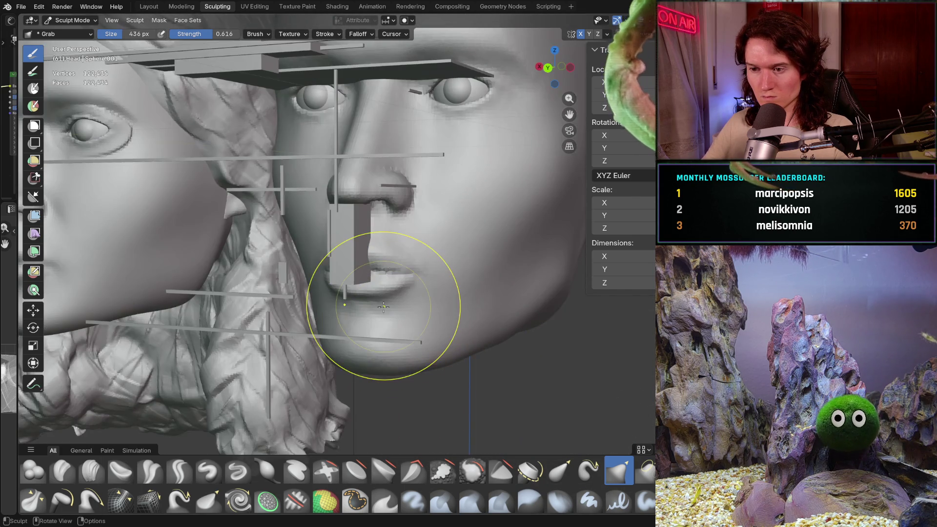
key("ctrl+KP_1")
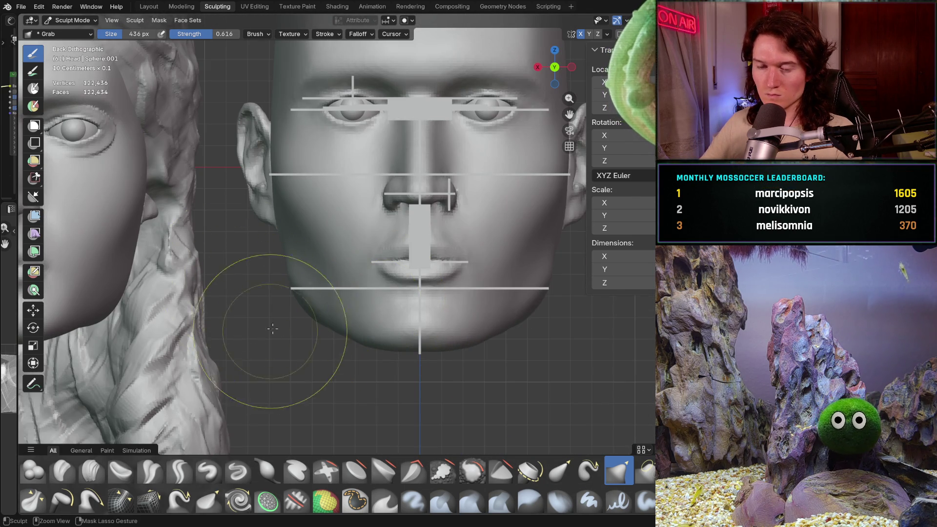
key("KP_5")
scroll(264, 312, "up", 2)
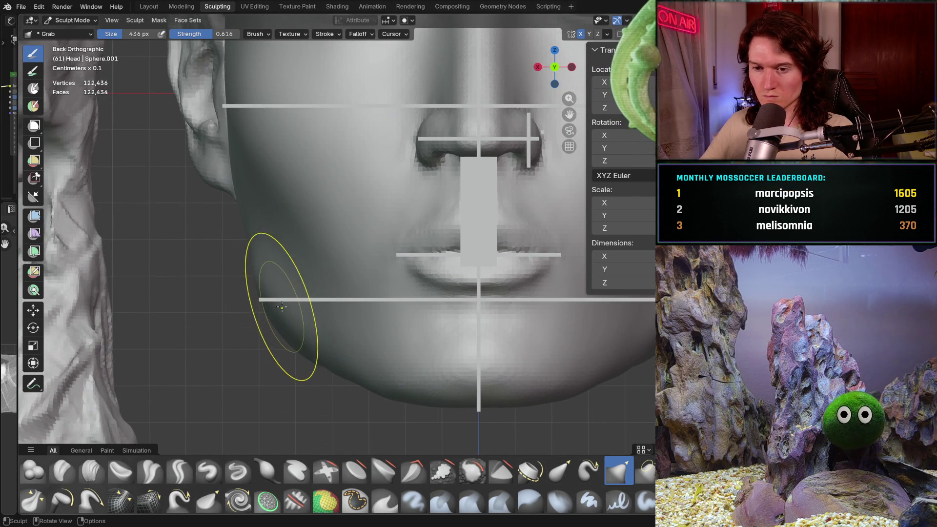
left_click_drag(274, 297, 275, 297)
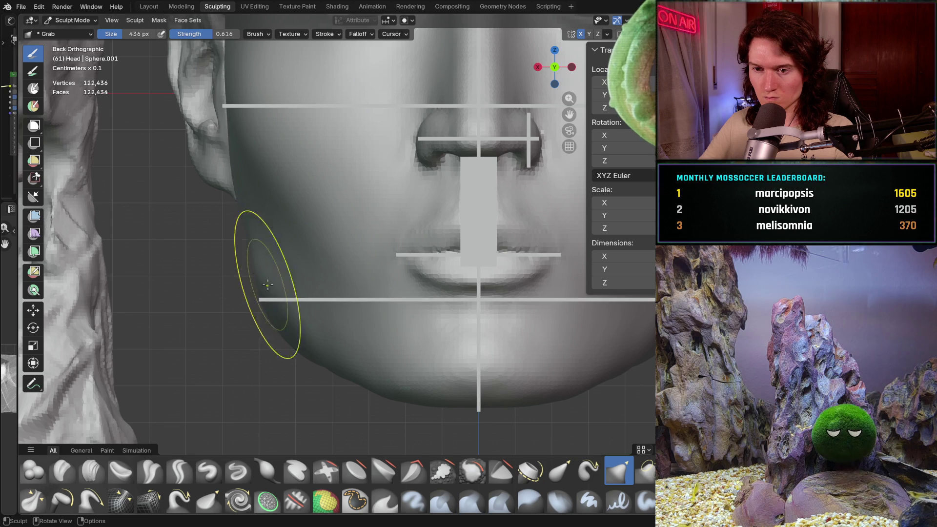
Enlarge the Grab brush to 566 px and reshape the jaw corner and jawline.
key("f")
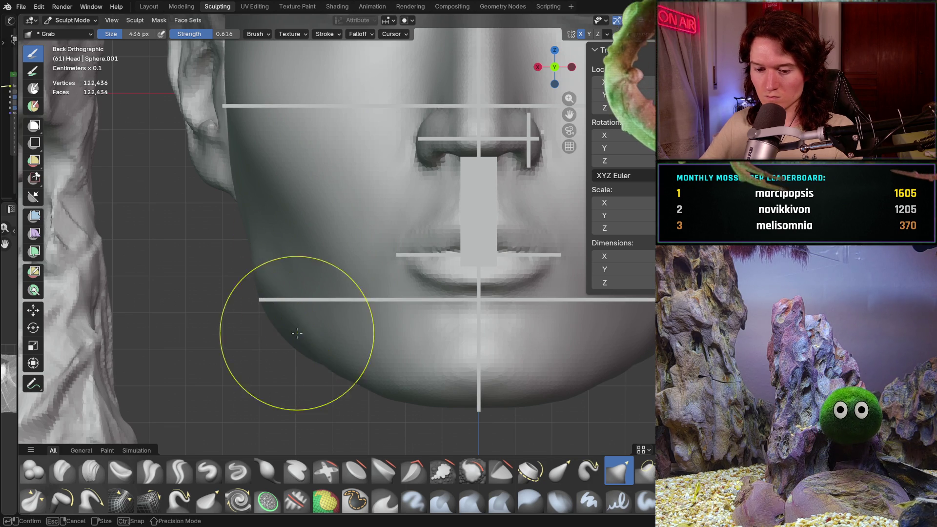
left_click(295, 342)
left_click_drag(295, 346, 295, 346)
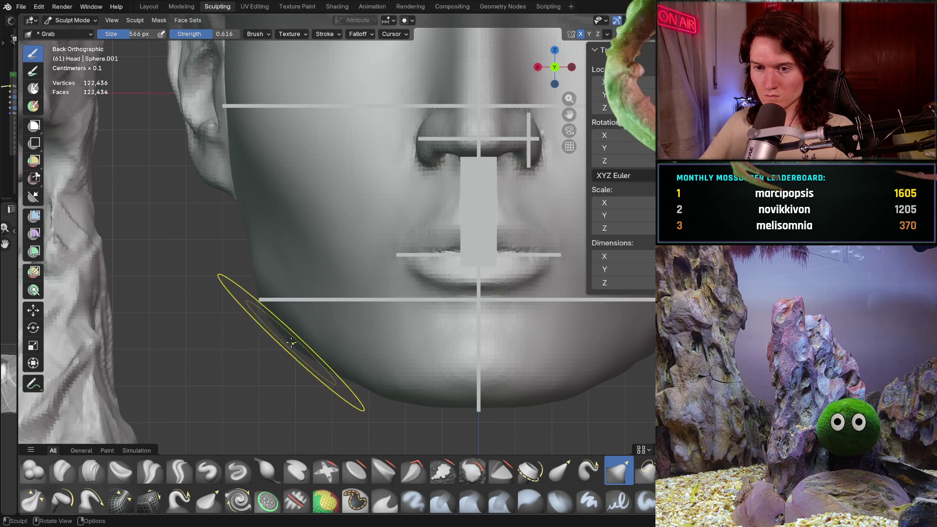
left_click_drag(257, 279, 256, 271)
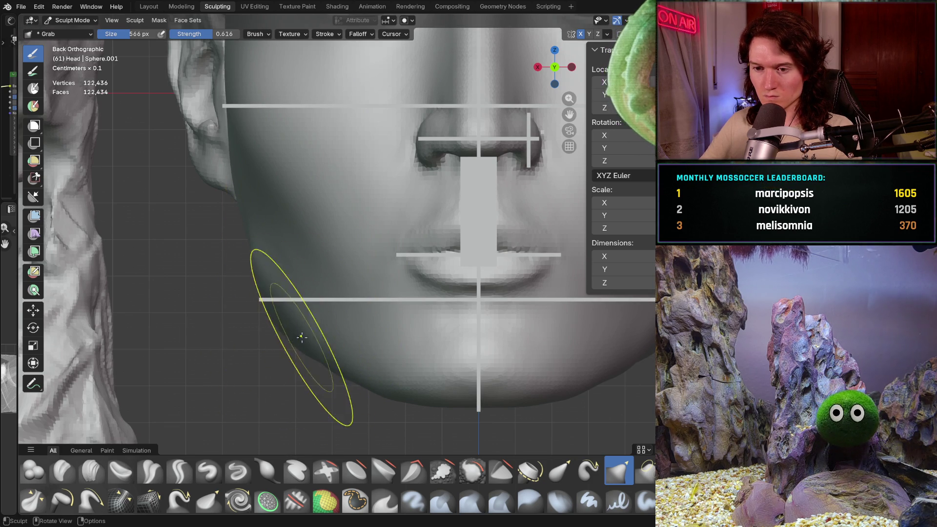
mouse_move(293, 329)
middle_mouse_down()
mouse_move(335, 303)
mouse_move(273, 312)
mouse_move(236, 299)
mouse_move(318, 276)
mouse_move(297, 297)
mouse_move(314, 283)
middle_mouse_up()
Switch to the Clay Strips brush at 170 px and add clay strokes onto the cheek.
key("c")
key("f")
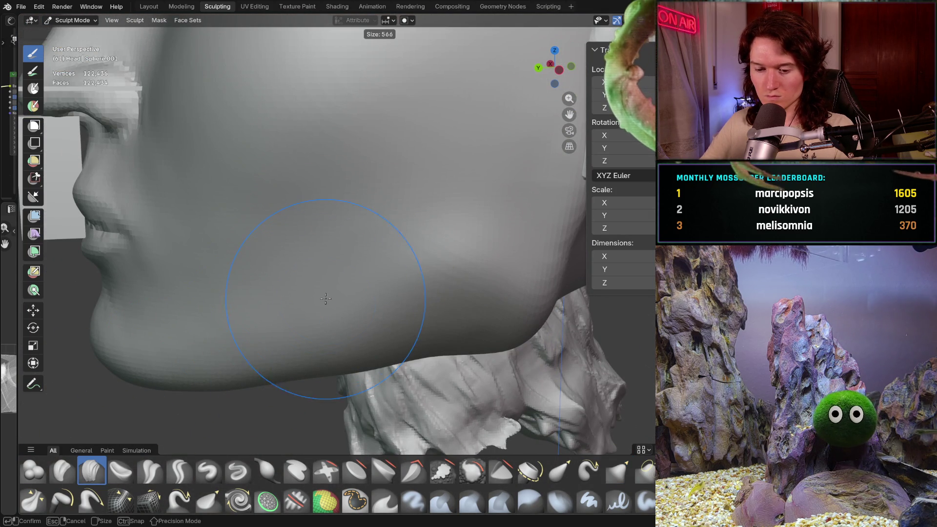
left_click(270, 321)
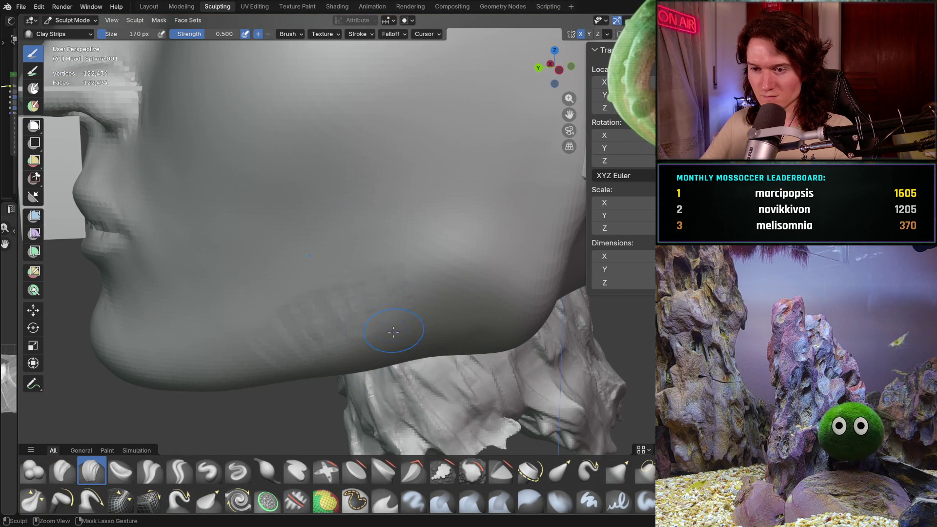
mouse_move(440, 309)
middle_mouse_down()
mouse_move(418, 226)
mouse_move(414, 291)
middle_mouse_up()
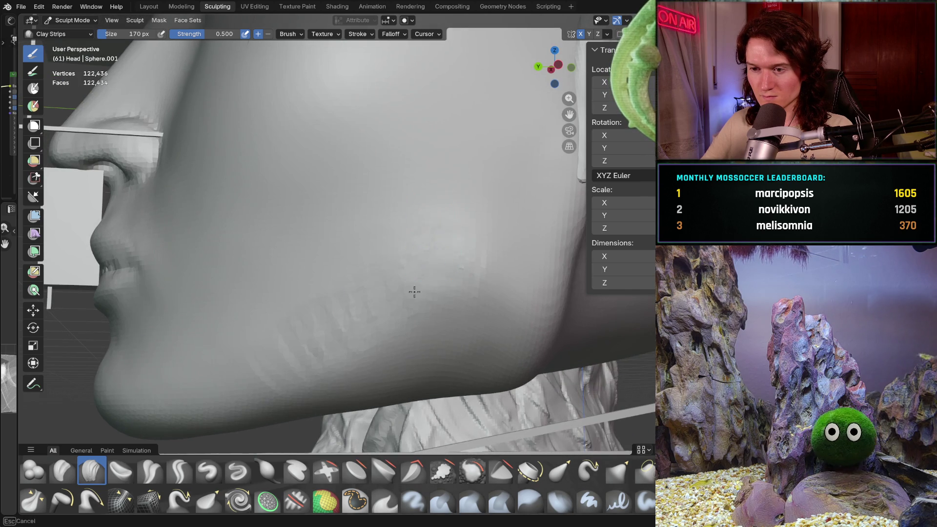
middle_click_drag(453, 251, 467, 279)
mouse_move(415, 326)
middle_mouse_down()
mouse_move(440, 289)
mouse_move(493, 244)
middle_mouse_up()
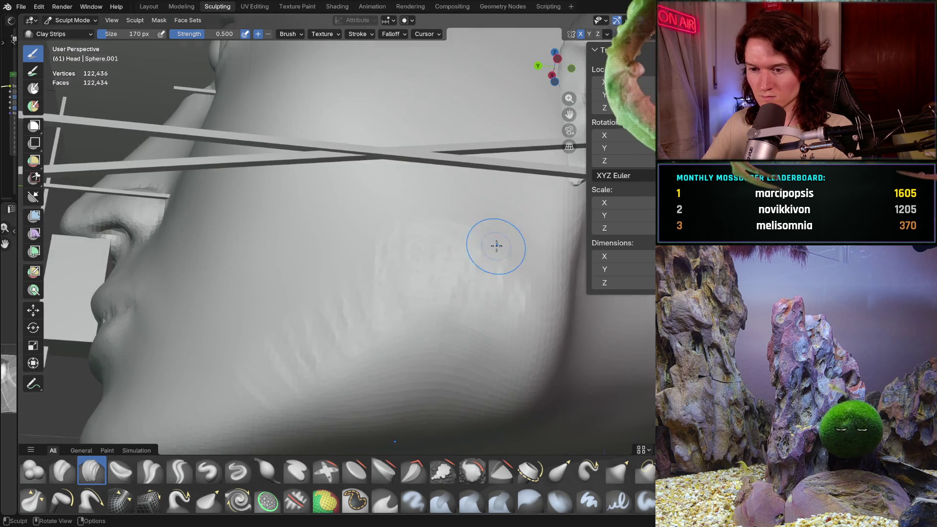
mouse_move(402, 310)
middle_mouse_down()
mouse_move(435, 222)
mouse_move(461, 258)
middle_mouse_up()
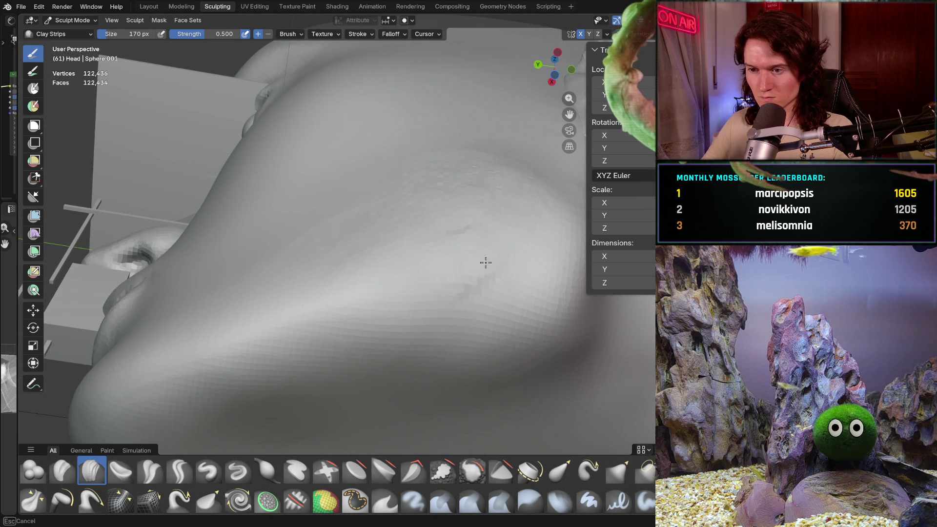
left_click_drag(433, 265, 544, 251)
mouse_move(544, 251)
middle_mouse_down()
mouse_move(459, 289)
mouse_move(409, 293)
mouse_move(404, 254)
mouse_move(418, 251)
mouse_move(421, 228)
middle_mouse_up()
Build up clay along the jawline from the cheek toward the neck.
scroll(409, 294, "down", 6)
scroll(421, 228, "up", 5)
mouse_move(508, 247)
left_mouse_down()
mouse_move(544, 272)
mouse_move(492, 288)
mouse_move(507, 291)
left_mouse_up()
mouse_move(548, 281)
middle_mouse_down()
mouse_move(450, 273)
mouse_move(455, 261)
middle_mouse_up()
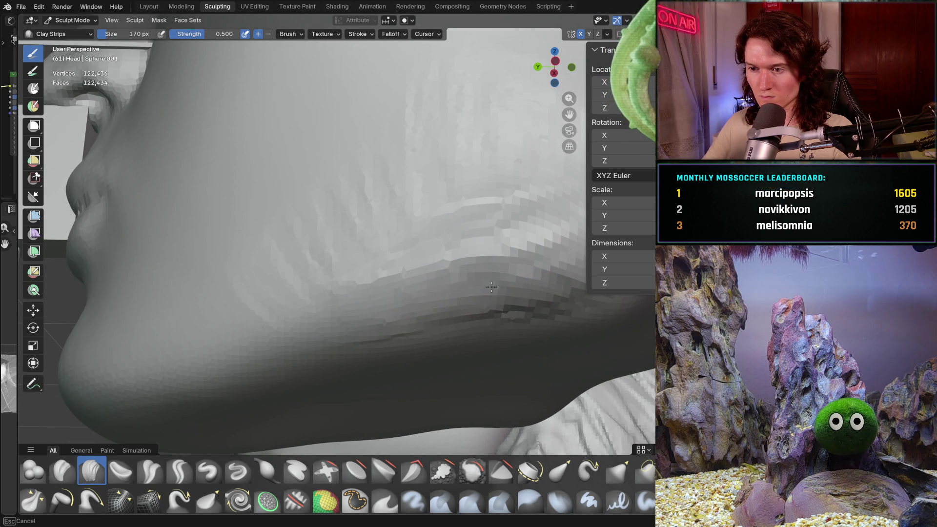
middle_click_drag(508, 275, 372, 291, "shift")
mouse_move(381, 297)
left_mouse_down()
mouse_move(341, 293)
mouse_move(464, 266)
mouse_move(419, 286)
left_mouse_up()
scroll(419, 286, "down", 5)
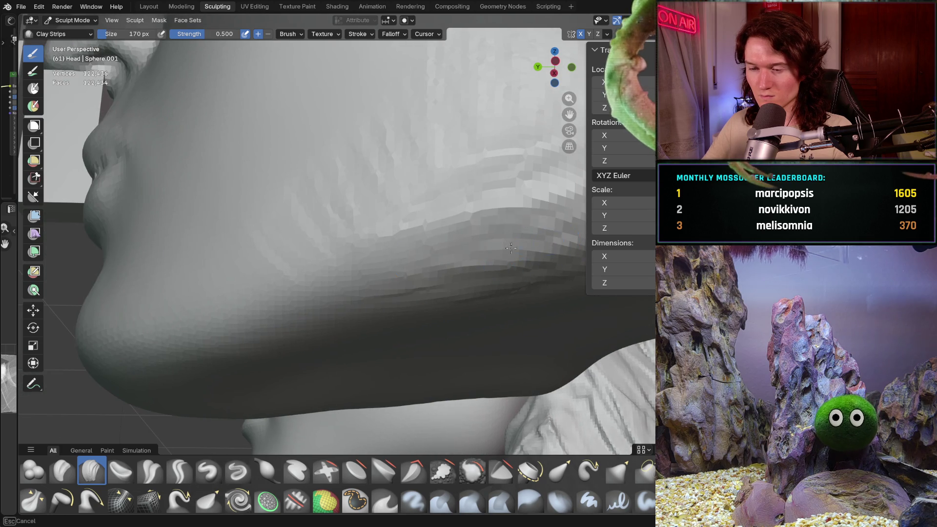
scroll(420, 285, "down", 3)
middle_click_drag(439, 273, 479, 244)
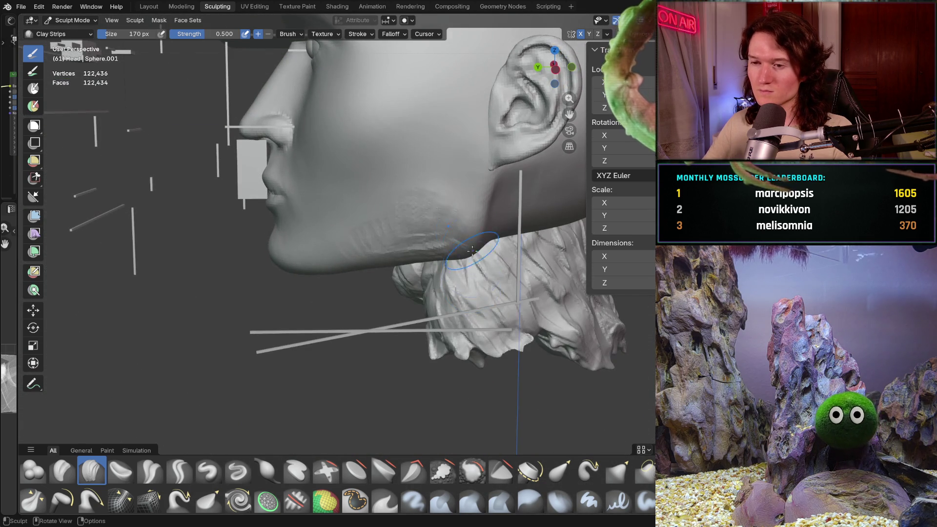
scroll(486, 214, "up", 3)
left_click_drag(485, 215, 480, 170)
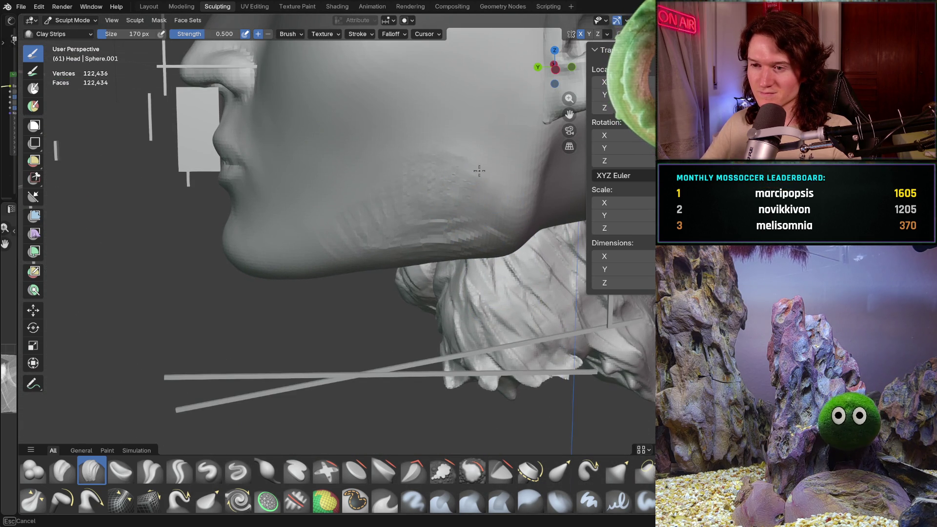
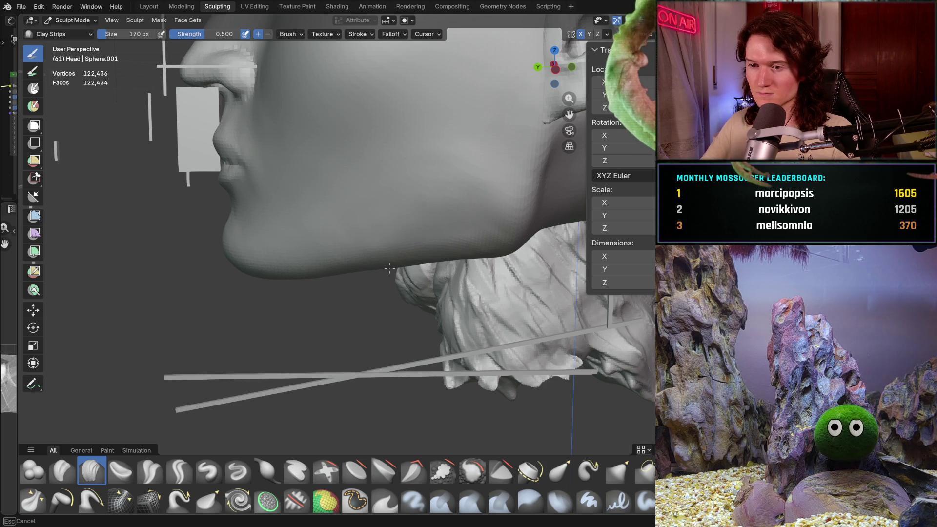
Orbit around the male head's jaw, cheek and chin to inspect them from several angles.
middle_click_drag(390, 268, 391, 247)
scroll(405, 239, "up", 2)
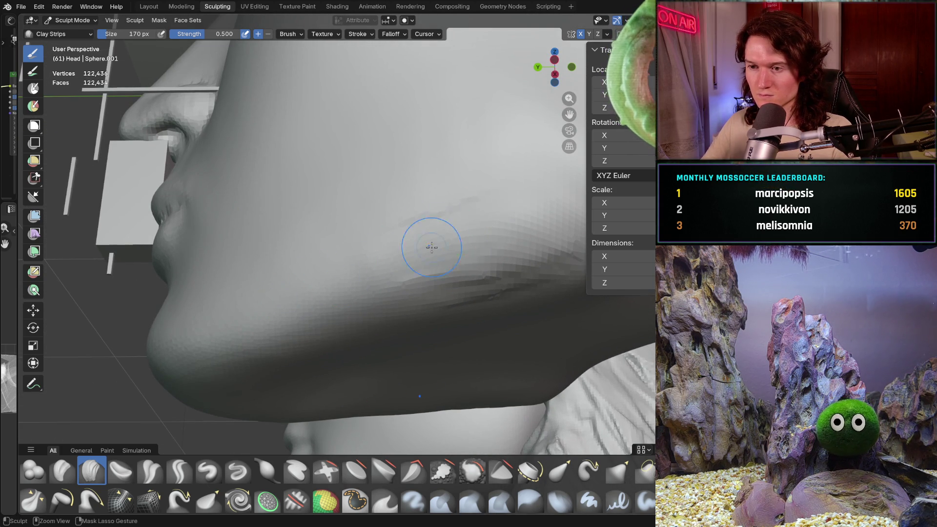
scroll(452, 221, "down", 3)
mouse_move(359, 168)
middle_mouse_down()
mouse_move(363, 263)
mouse_move(349, 258)
middle_mouse_up()
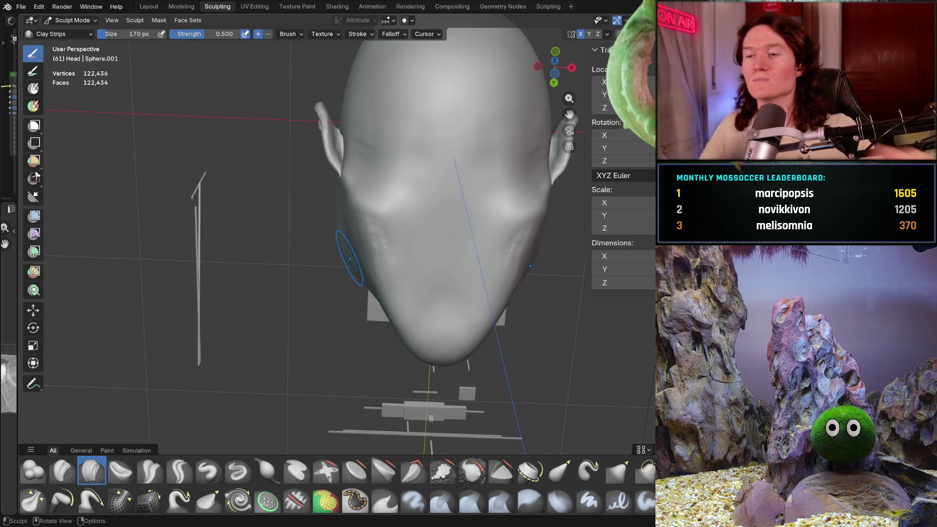
mouse_move(418, 308)
middle_mouse_down()
mouse_move(391, 262)
mouse_move(393, 276)
mouse_move(358, 269)
middle_mouse_up()
scroll(402, 283, "up", 4)
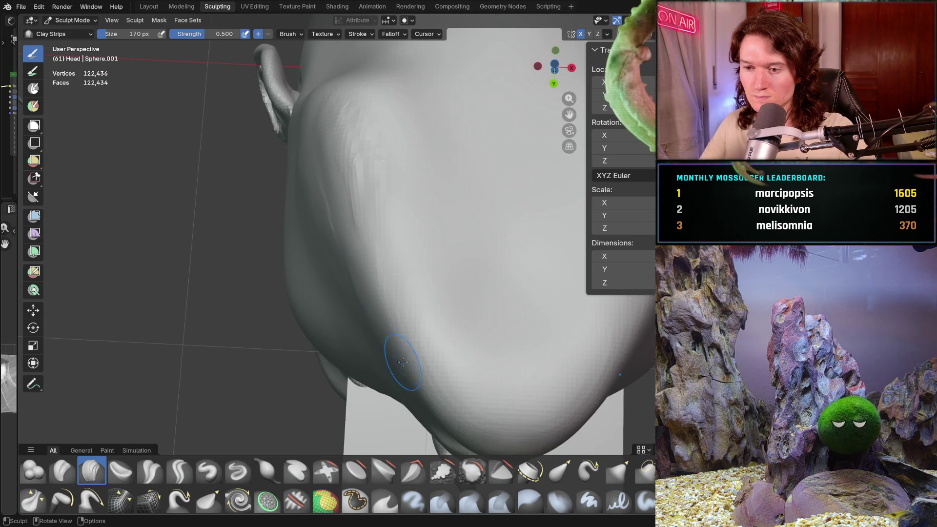
middle_click_drag(336, 223, 330, 186)
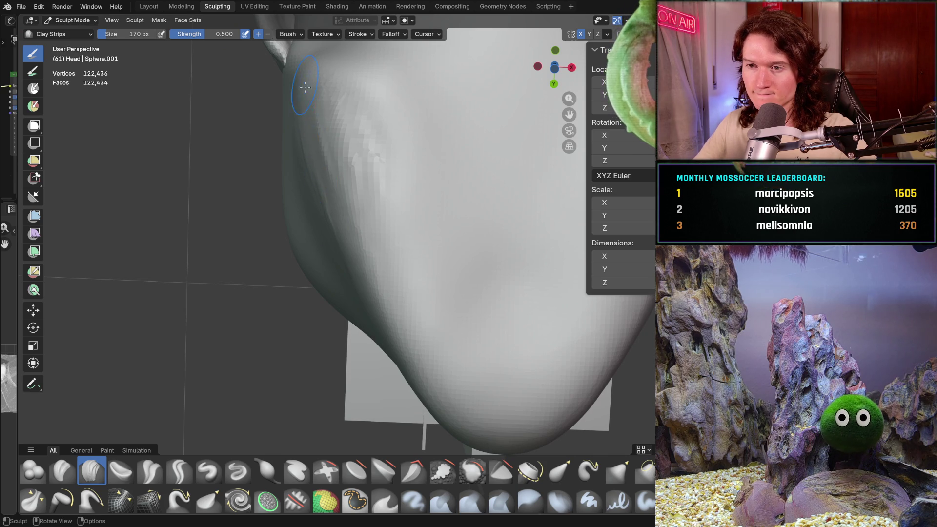
left_click_drag(349, 251, 355, 292)
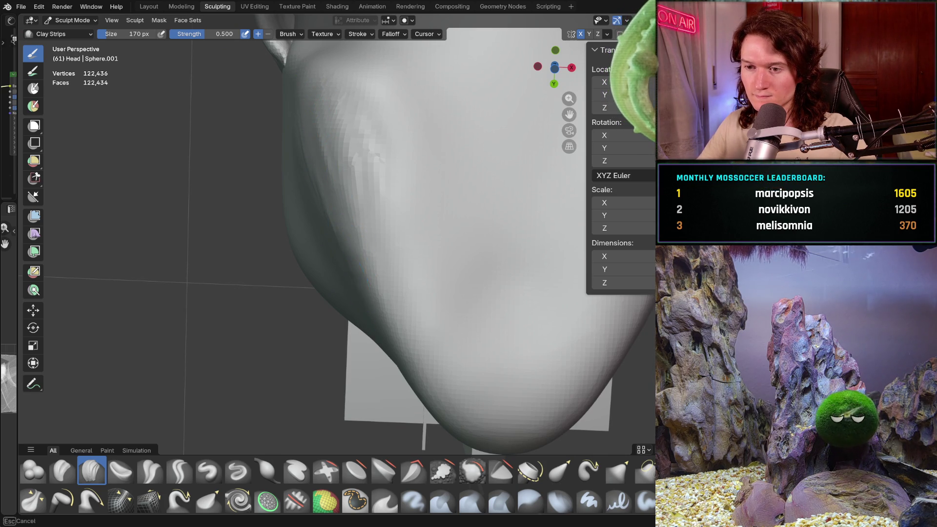
mouse_move(390, 264)
middle_mouse_down()
mouse_move(445, 253)
mouse_move(430, 292)
mouse_move(484, 267)
mouse_move(432, 277)
middle_mouse_up()
Compare both heads front-on, then paint Clay Strips strokes across the front of the chin.
key("ctrl+KP_1")
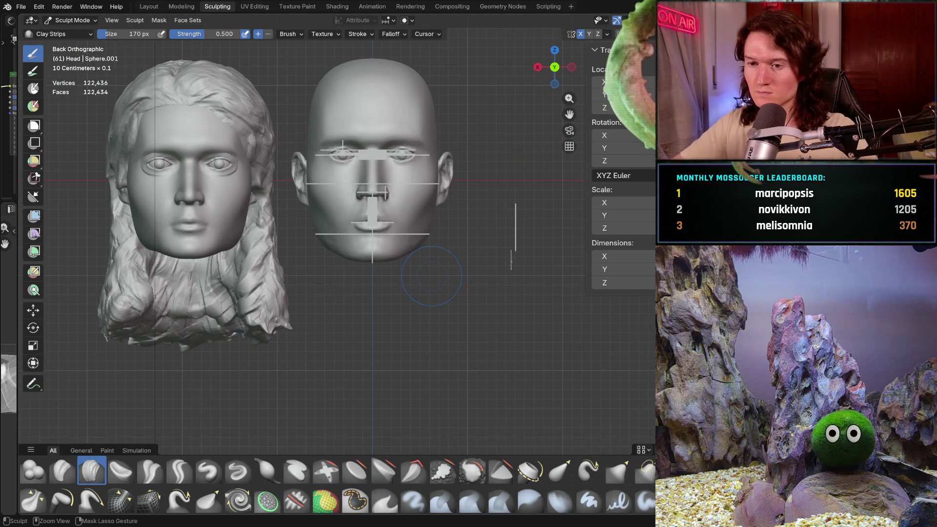
scroll(264, 346, "up", 8)
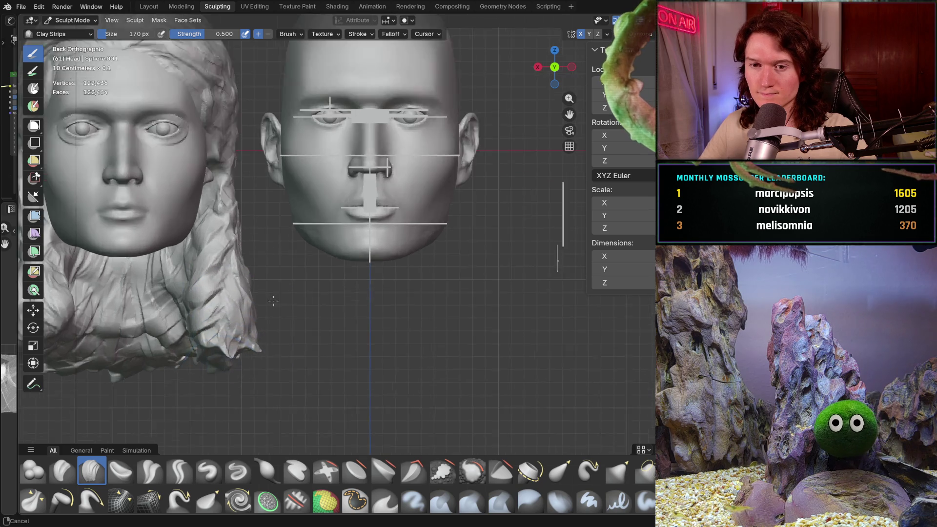
mouse_move(273, 263)
middle_mouse_down()
mouse_move(286, 279)
mouse_move(230, 283)
mouse_move(345, 227)
middle_mouse_up()
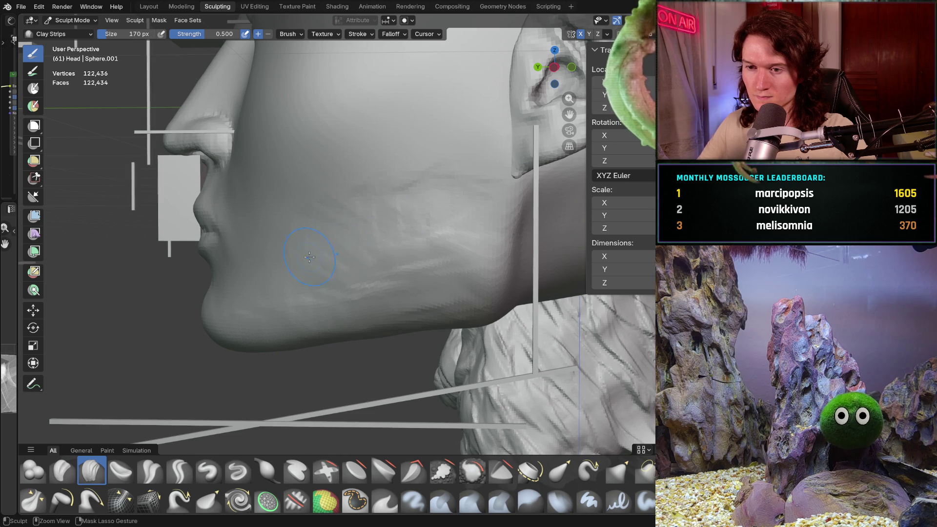
middle_click_drag(310, 257, 406, 237)
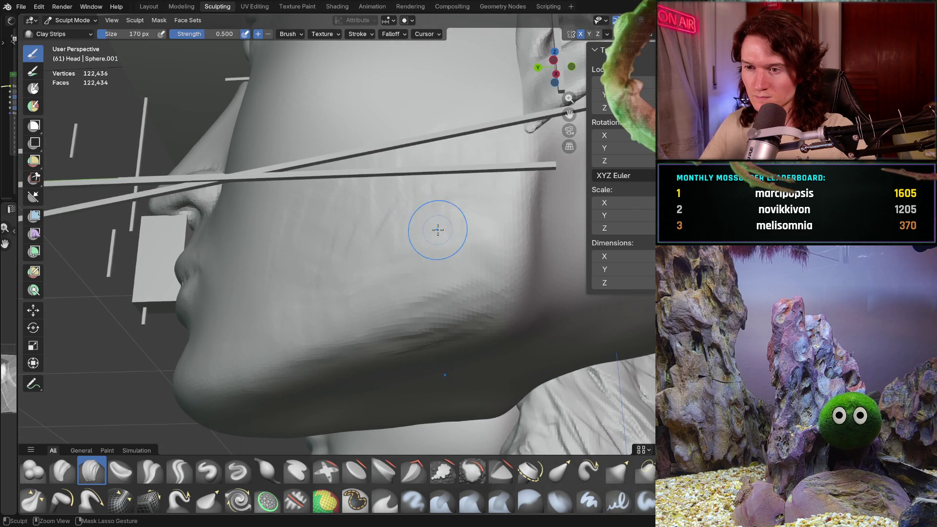
mouse_move(471, 215)
middle_mouse_down()
mouse_move(474, 229)
mouse_move(407, 243)
middle_mouse_up()
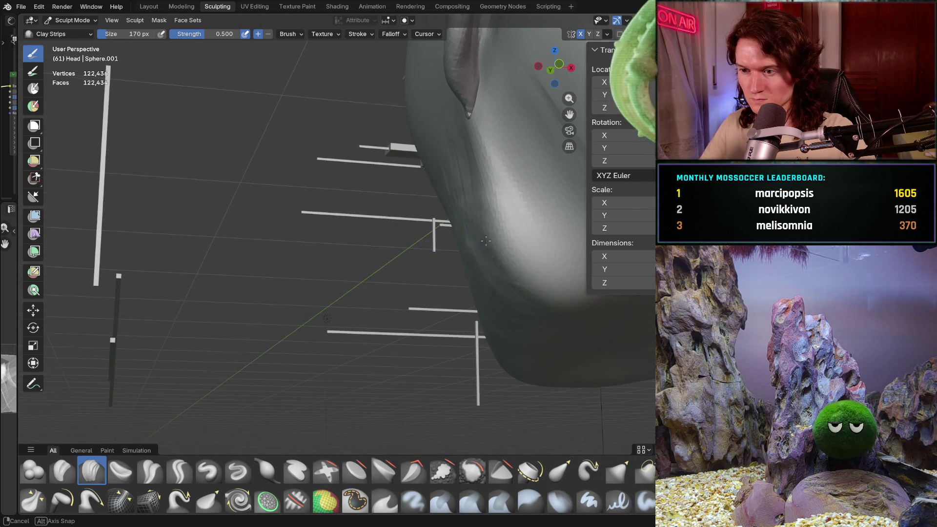
middle_click_drag(486, 241, 427, 227)
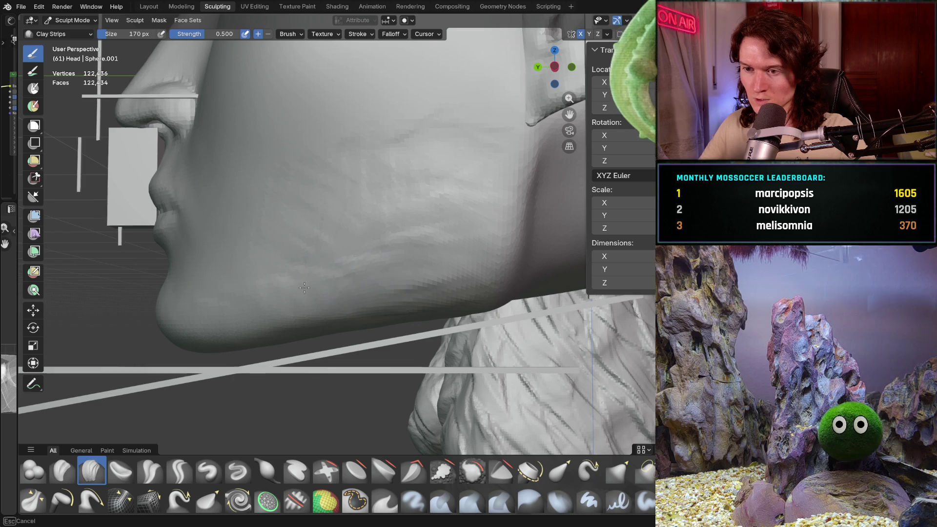
middle_click_drag(294, 322, 378, 267)
mouse_move(384, 328)
left_mouse_down()
mouse_move(398, 348)
mouse_move(407, 301)
left_mouse_up()
left_click_drag(386, 246, 445, 273)
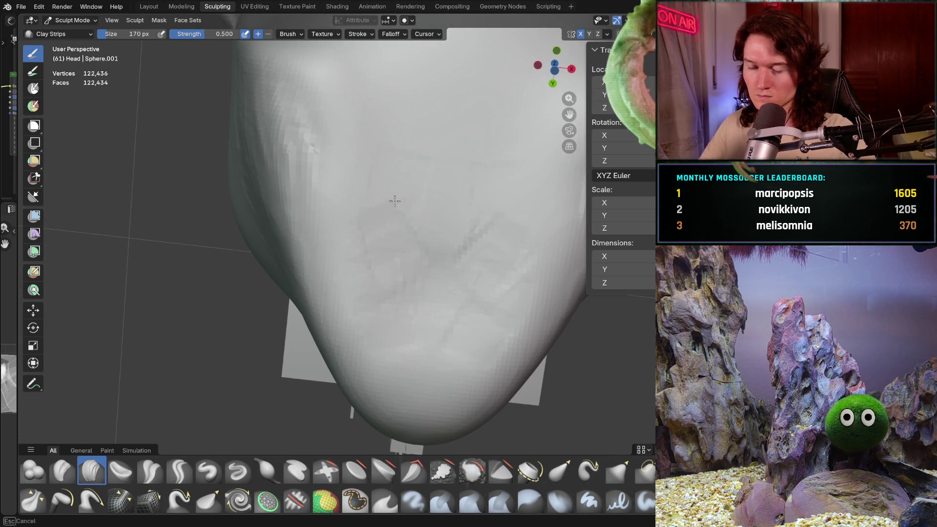
Lay mirrored Clay Strips ridges up and down the chin, undoing the last strokes.
left_click_drag(395, 201, 365, 149)
scroll(351, 185, "up", 2)
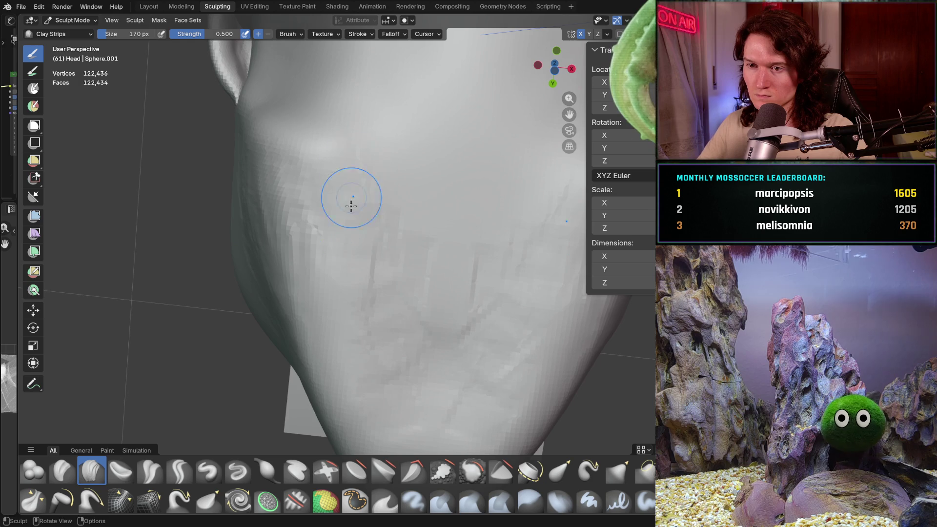
left_click_drag(351, 197, 341, 117)
left_click_drag(374, 275, 336, 147)
left_click_drag(386, 185, 366, 268)
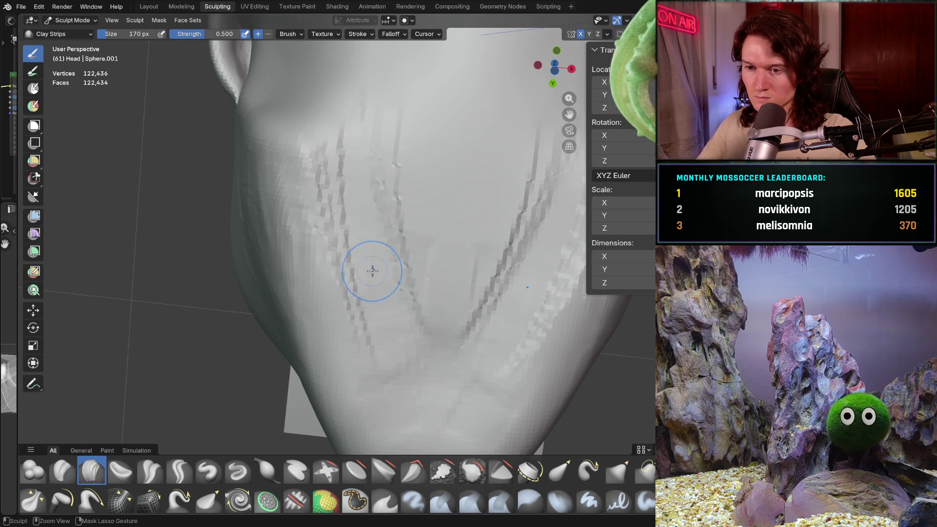
mouse_move(376, 127)
left_mouse_down()
mouse_move(366, 184)
mouse_move(377, 178)
left_mouse_up()
middle_click_drag(377, 177, 382, 213)
mouse_move(352, 135)
left_mouse_down()
mouse_move(361, 161)
mouse_move(351, 127)
mouse_move(435, 279)
mouse_move(427, 245)
left_mouse_up()
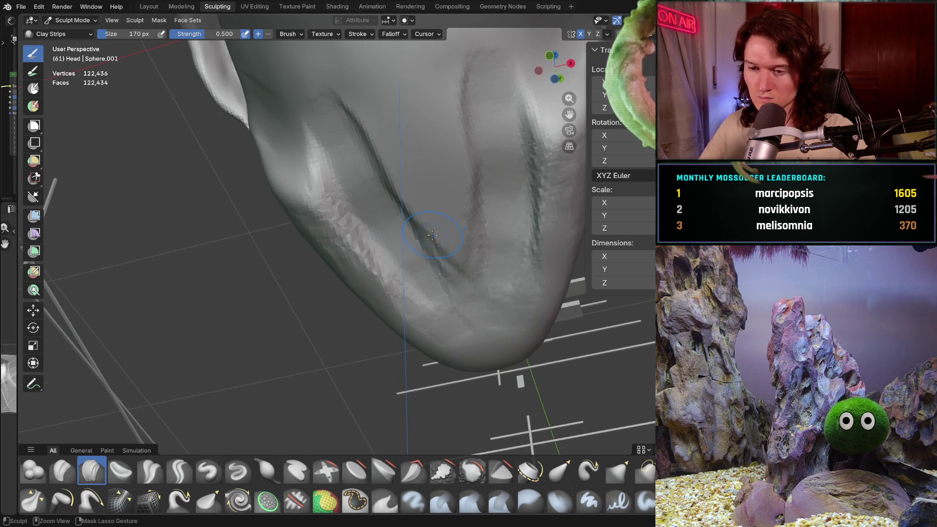
key("ctrl+z")
Re-sculpt clay ridges across the upper chin and under-jaw, discarding one bad stroke.
mouse_move(392, 157)
left_mouse_down()
mouse_move(425, 230)
mouse_move(429, 151)
mouse_move(391, 108)
mouse_move(459, 137)
mouse_move(405, 117)
mouse_move(488, 108)
mouse_move(439, 146)
mouse_move(378, 156)
mouse_move(444, 137)
mouse_move(454, 142)
mouse_move(449, 155)
left_mouse_up()
key("ctrl+z")
left_click_drag(429, 114, 367, 166)
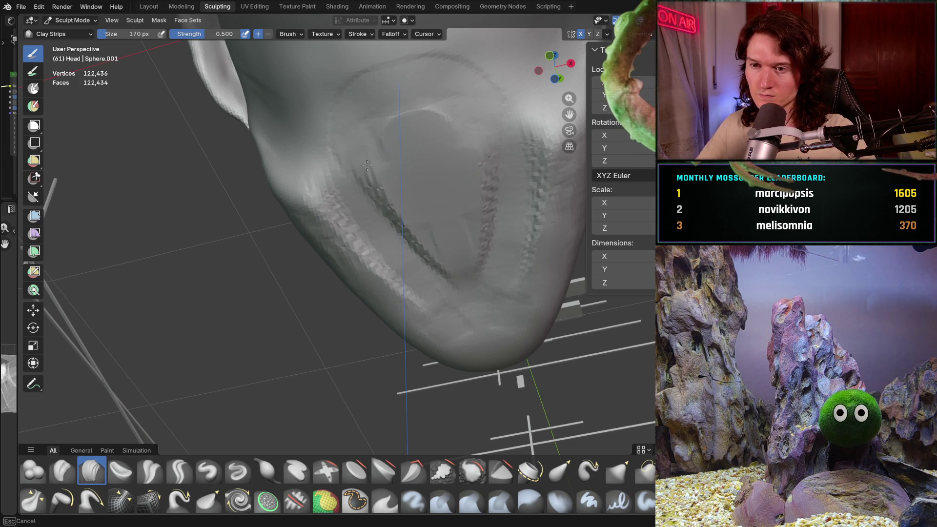
mouse_move(408, 236)
left_mouse_down()
mouse_move(440, 286)
mouse_move(405, 98)
mouse_move(373, 154)
mouse_move(378, 197)
left_mouse_up()
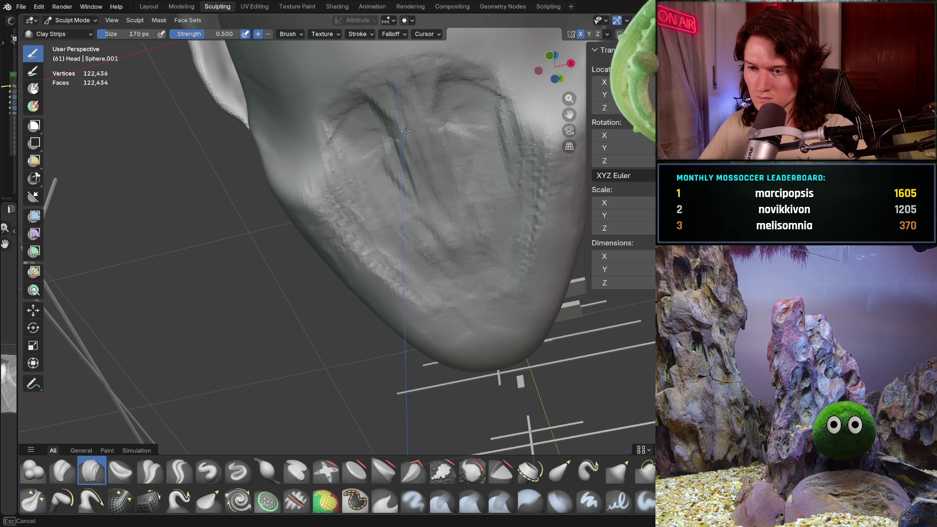
mouse_move(405, 131)
left_mouse_down()
mouse_move(413, 171)
mouse_move(410, 117)
mouse_move(416, 146)
left_mouse_up()
scroll(416, 224, "down", 5)
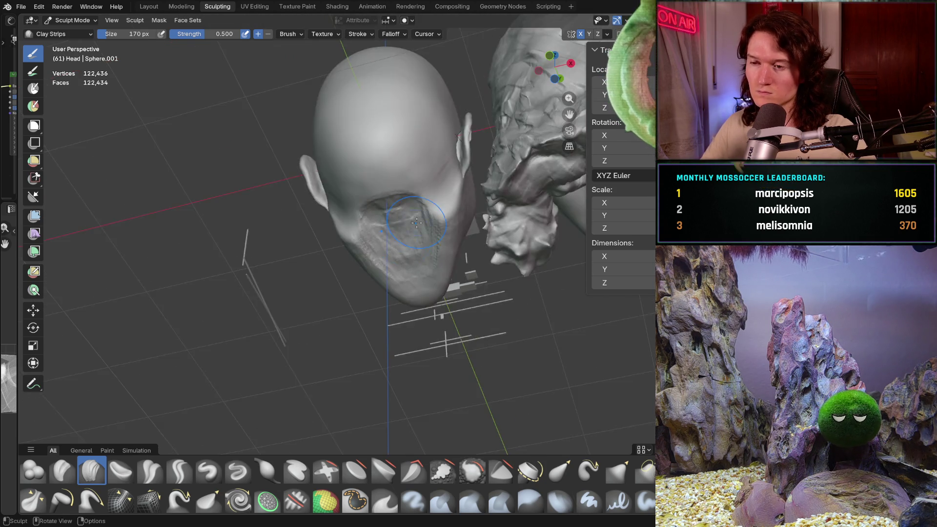
mouse_move(416, 223)
middle_mouse_down()
mouse_move(322, 215)
mouse_move(342, 229)
middle_mouse_up()
left_click_drag(342, 228, 362, 242)
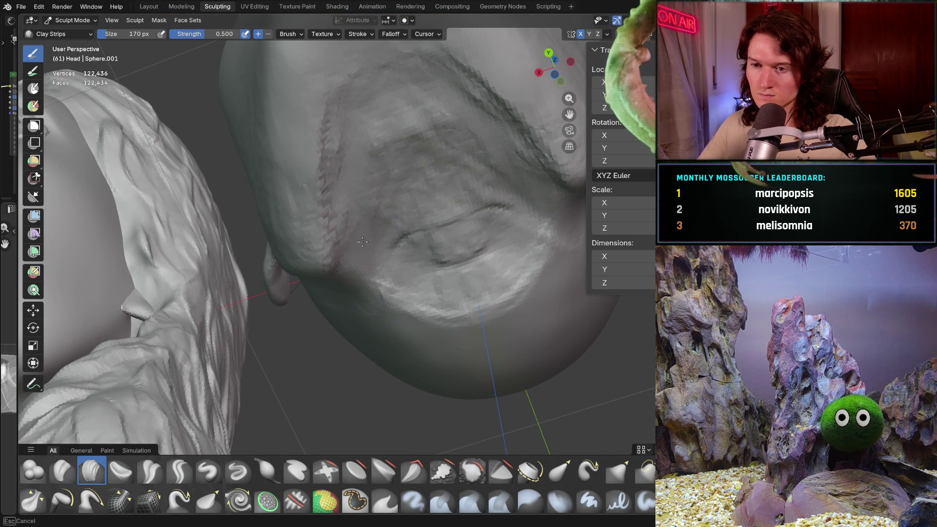
middle_click_drag(362, 242, 364, 161)
left_click_drag(364, 161, 364, 128)
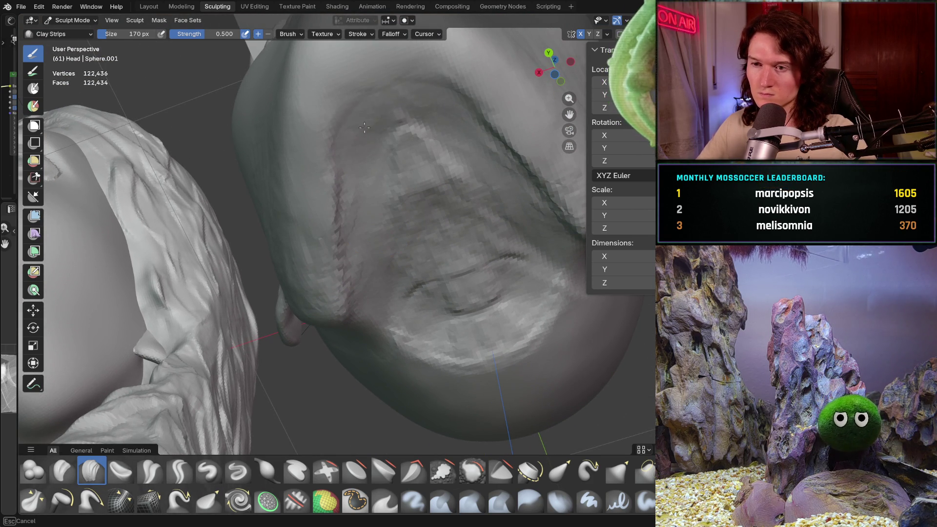
middle_click_drag(399, 76, 425, 205)
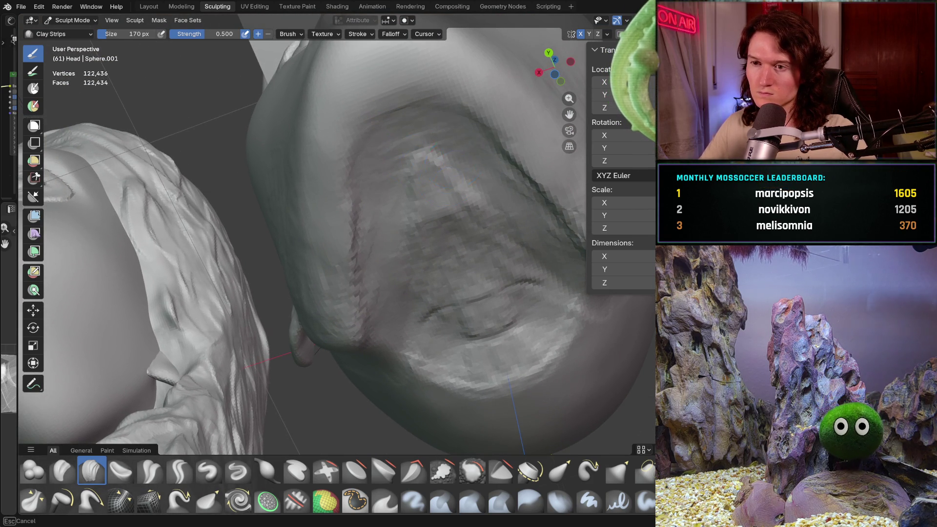
left_click_drag(434, 259, 498, 169)
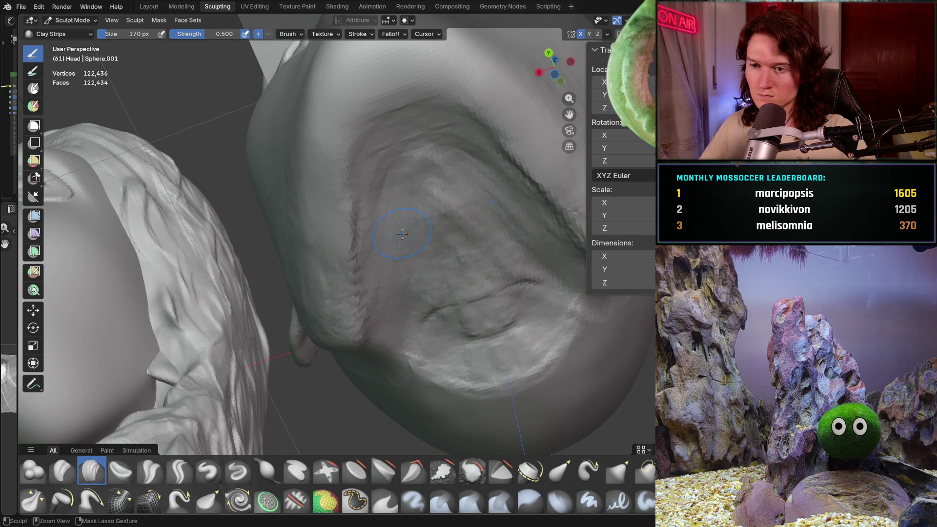
mouse_move(497, 168)
middle_mouse_down()
mouse_move(393, 156)
mouse_move(410, 160)
mouse_move(383, 194)
middle_mouse_up()
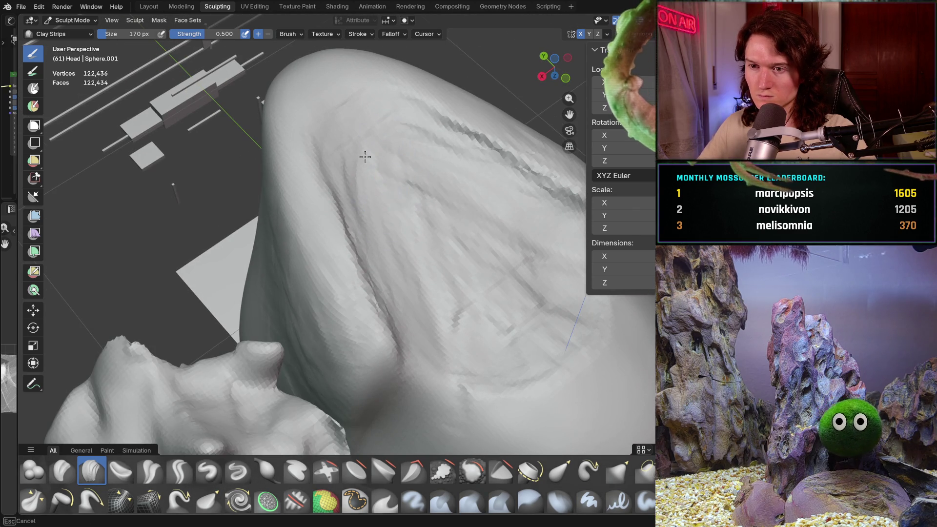
left_click_drag(459, 224, 419, 284)
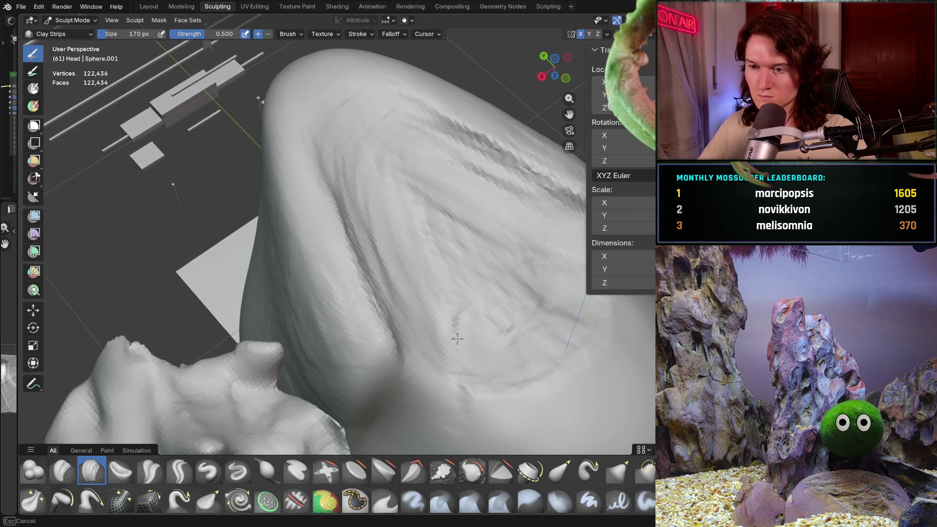
mouse_move(465, 239)
middle_mouse_down()
mouse_move(450, 224)
mouse_move(485, 285)
middle_mouse_up()
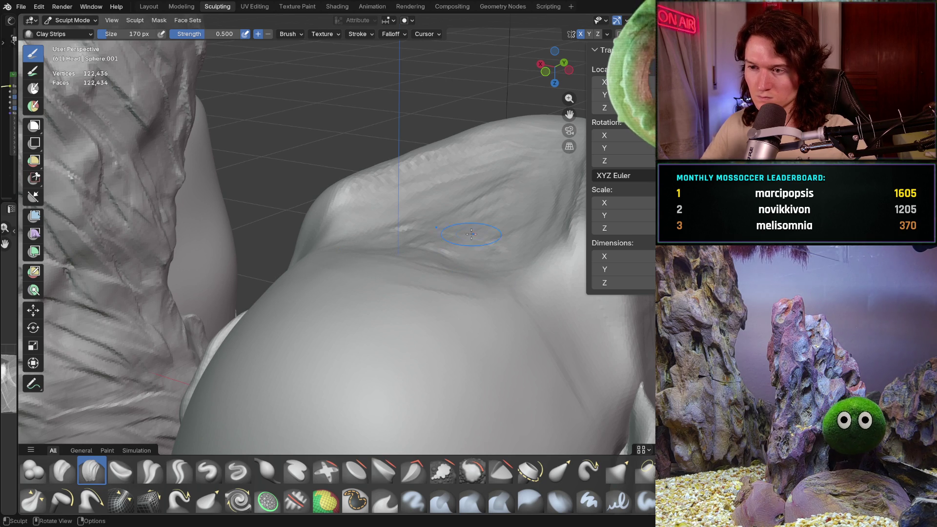
middle_click_drag(533, 268, 537, 262)
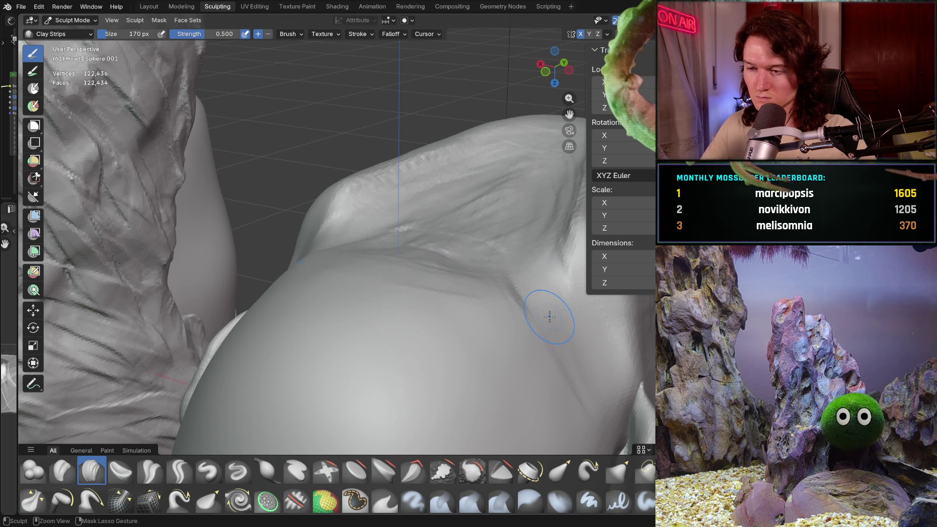
mouse_move(550, 316)
middle_mouse_down()
mouse_move(411, 287)
mouse_move(426, 343)
mouse_move(410, 314)
middle_mouse_up()
scroll(404, 307, "up", 5)
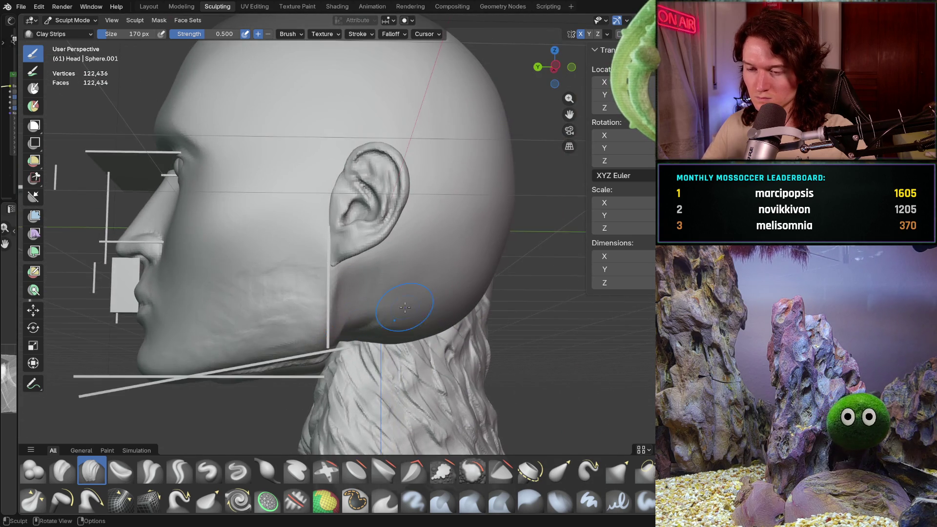
scroll(410, 279, "up", 2)
middle_click_drag(379, 382, 376, 293)
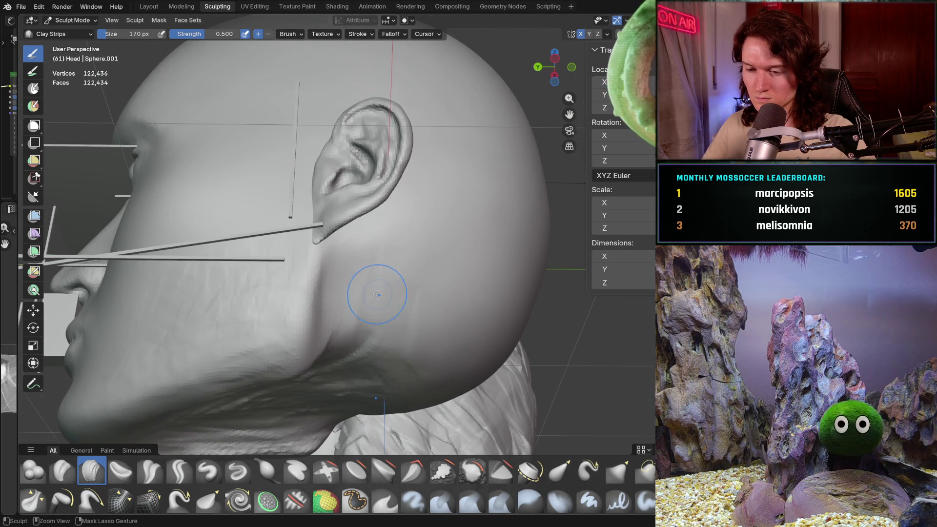
middle_click_drag(373, 394, 400, 325)
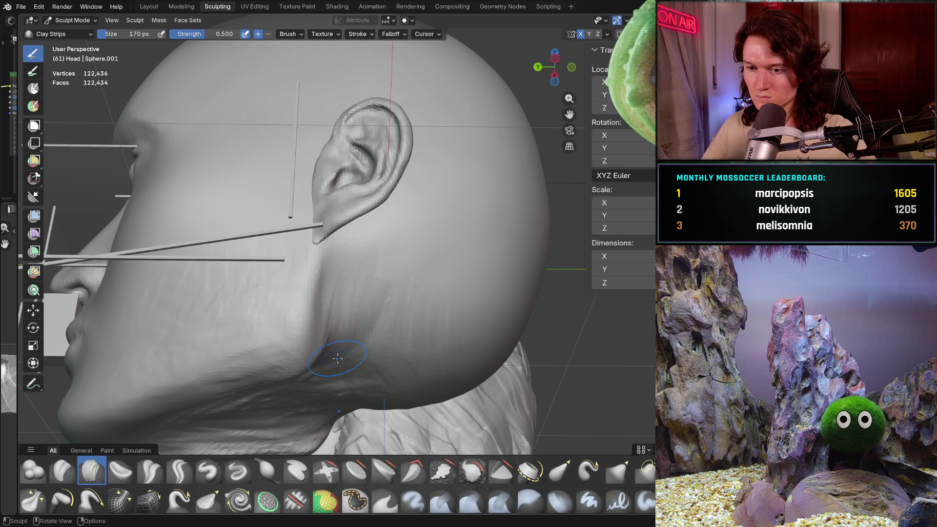
scroll(337, 359, "down", 4)
mouse_move(338, 358)
middle_mouse_down()
mouse_move(344, 386)
mouse_move(366, 323)
mouse_move(411, 352)
middle_mouse_up()
scroll(405, 352, "down", 3)
scroll(410, 296, "up", 3)
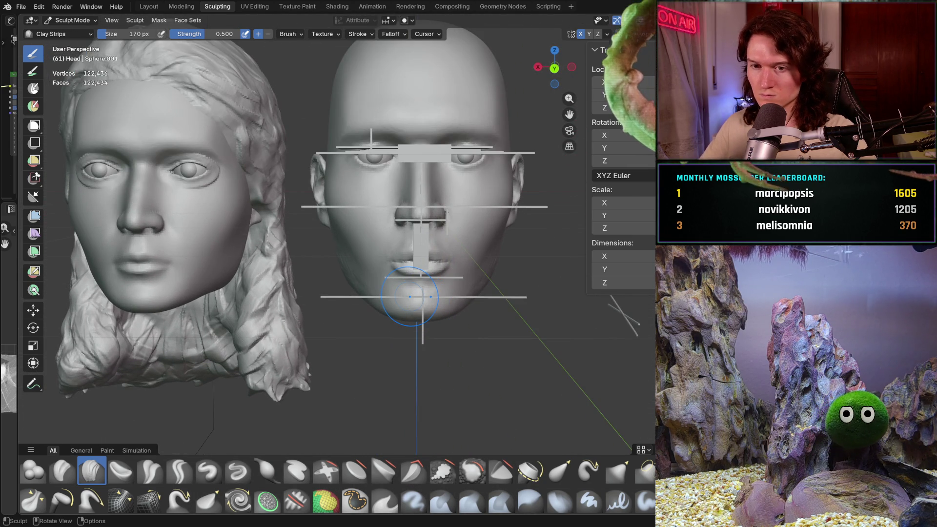
middle_click_drag(410, 296, 412, 296, "alt")
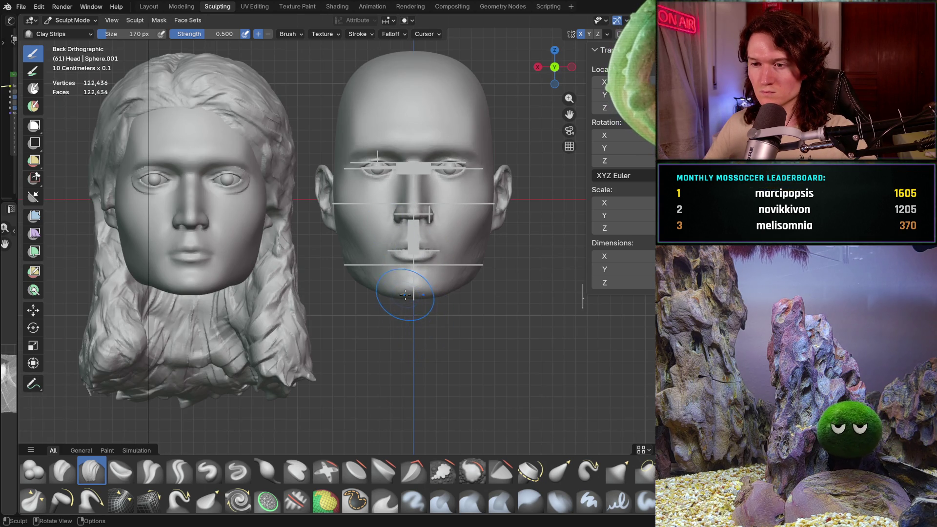
scroll(418, 366, "up", 3)
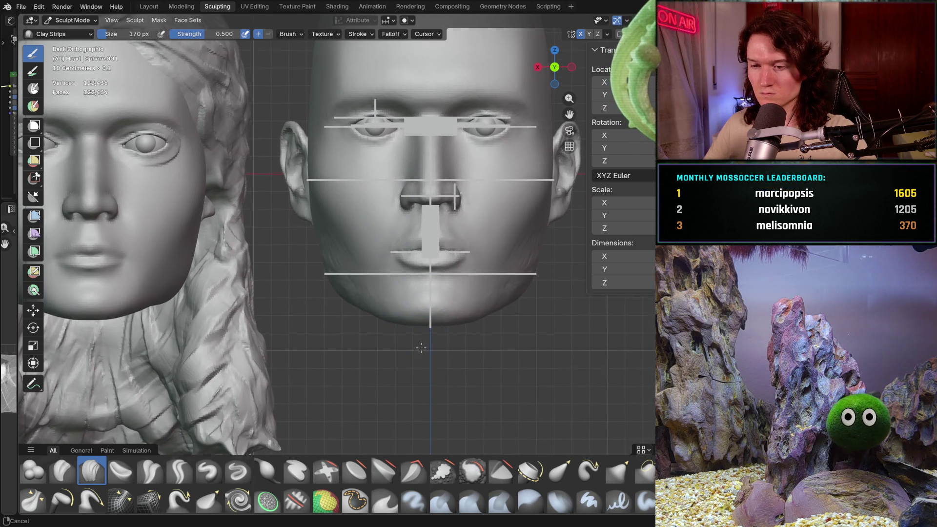
mouse_move(386, 370)
middle_mouse_down("ctrl")
mouse_move(381, 347)
mouse_move(388, 398)
mouse_move(401, 350)
mouse_move(398, 376)
mouse_move(393, 357)
mouse_move(436, 366)
middle_mouse_up("ctrl")
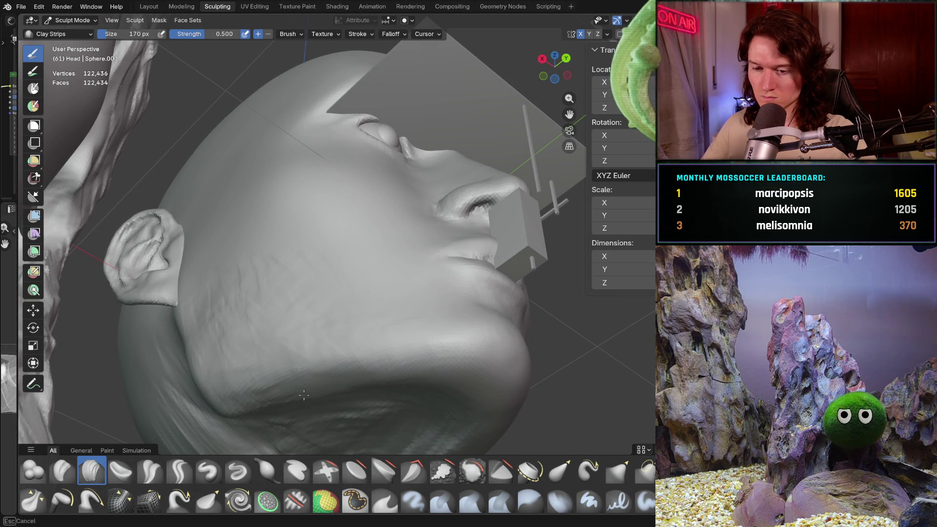
mouse_move(396, 372)
middle_mouse_down("ctrl")
mouse_move(393, 342)
mouse_move(391, 391)
mouse_move(279, 401)
mouse_move(303, 328)
middle_mouse_up("ctrl")
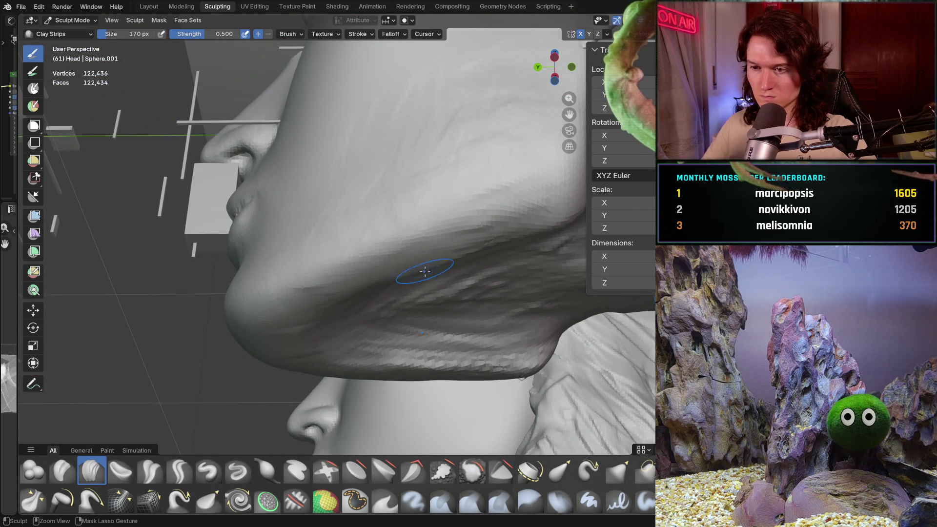
mouse_move(425, 272)
middle_mouse_down()
mouse_move(463, 260)
mouse_move(440, 213)
middle_mouse_up()
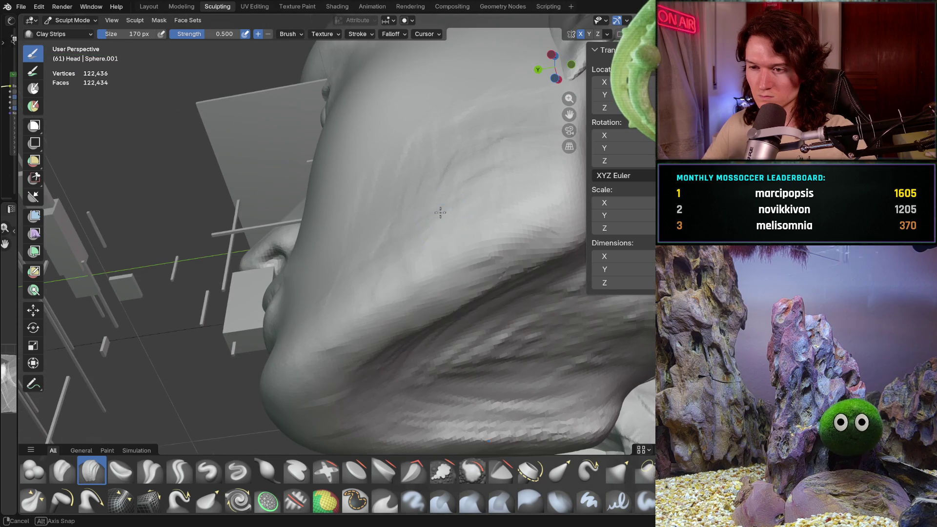
middle_click_drag(434, 331, 446, 295)
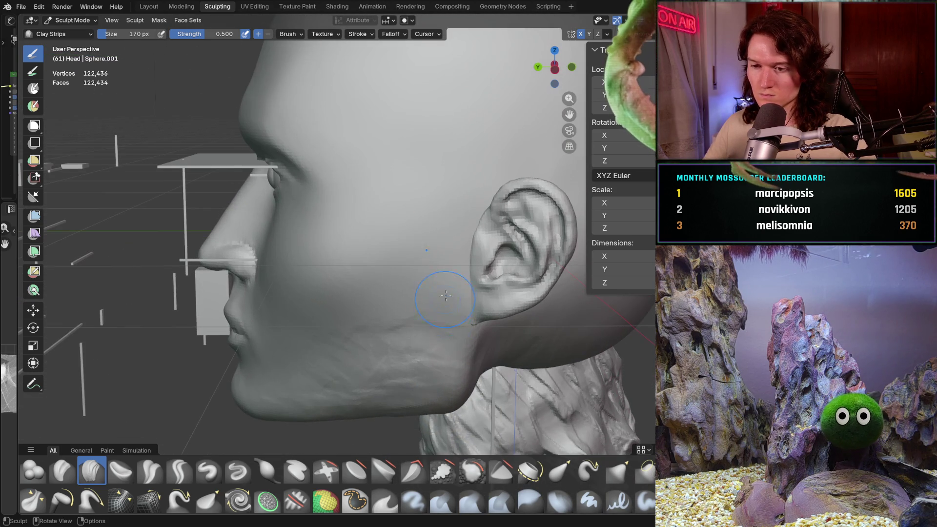
Switch to the Smooth brush and smooth the jaw and the jawline below the chin.
key("shift+s")
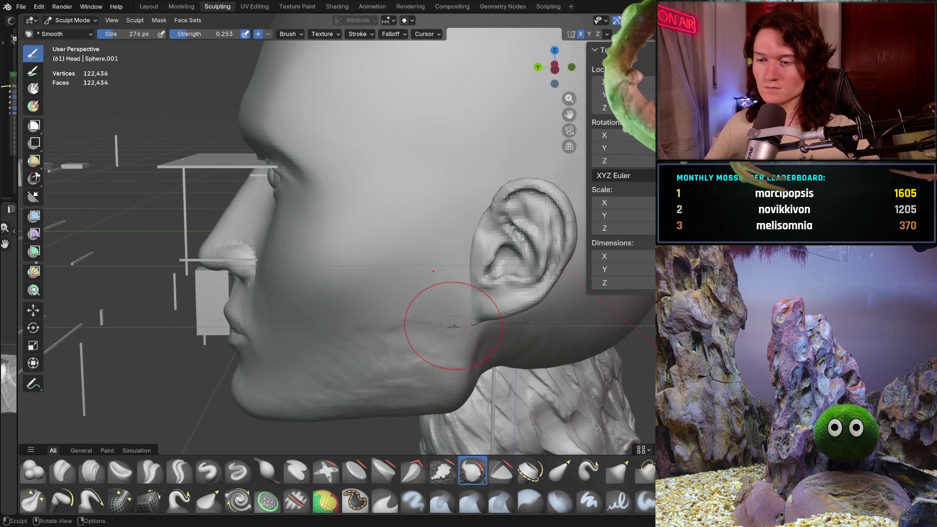
left_click_drag(387, 367, 344, 346)
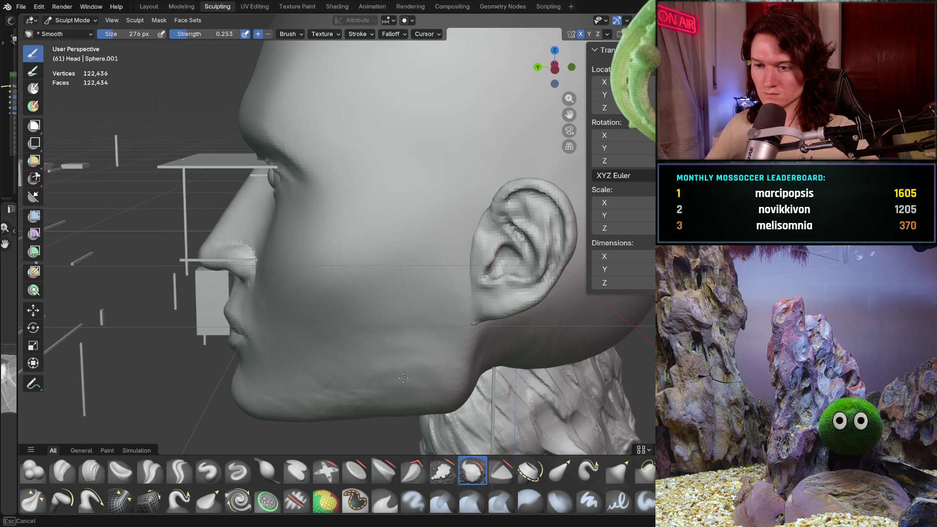
middle_click_drag(343, 401, 398, 314)
scroll(366, 324, "up", 5)
scroll(407, 285, "up", 4)
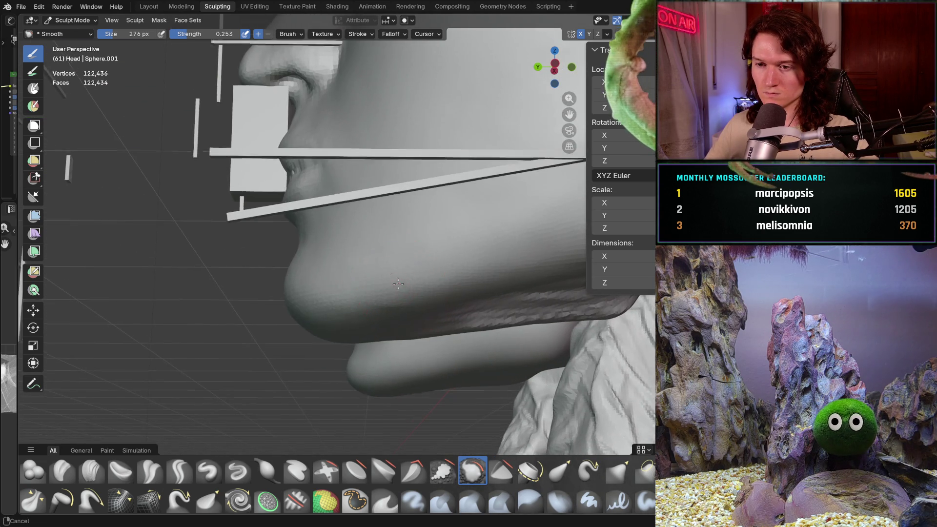
mouse_move(366, 247)
left_mouse_down()
mouse_move(324, 263)
mouse_move(447, 224)
left_mouse_up()
scroll(446, 224, "down", 5)
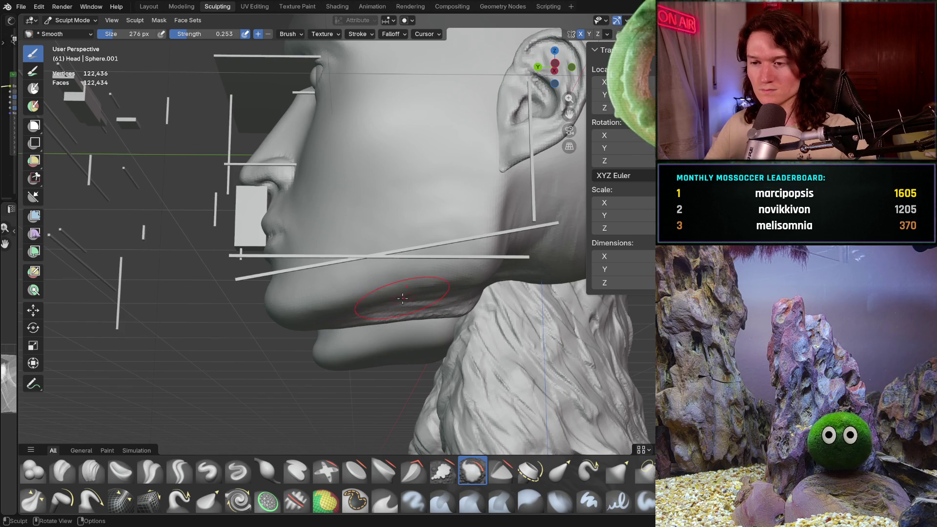
Raise the Smooth brush strength to 0.475 and smooth the cheek surface.
key("shift+f")
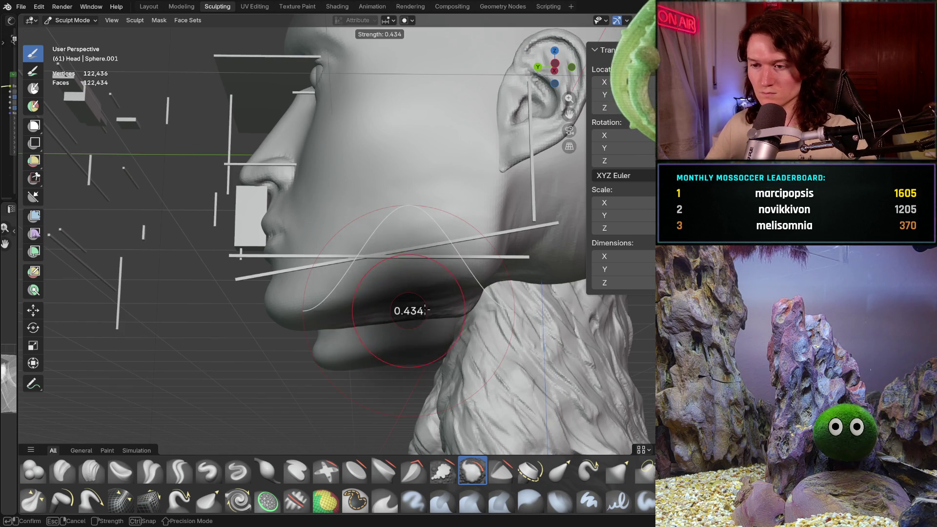
left_click(426, 310)
middle_click_drag(426, 310, 401, 308)
scroll(401, 307, "up", 3)
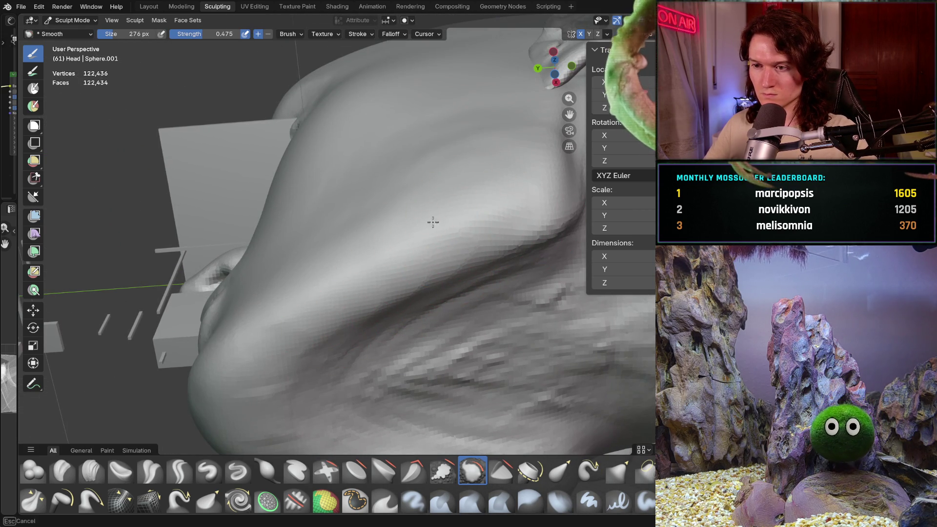
middle_click_drag(433, 222, 379, 315)
scroll(393, 291, "up", 4)
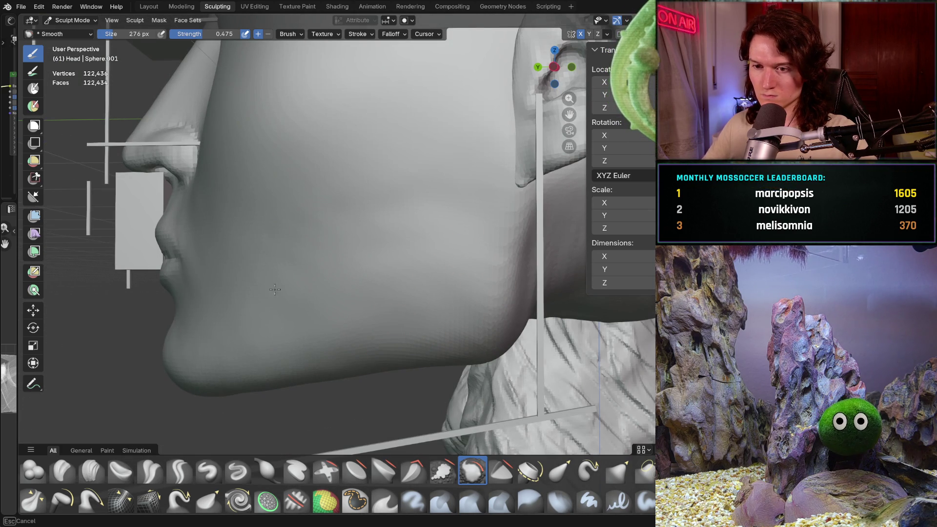
mouse_move(335, 211)
left_mouse_down()
mouse_move(397, 278)
mouse_move(387, 283)
mouse_move(404, 195)
mouse_move(424, 201)
mouse_move(292, 262)
left_mouse_up()
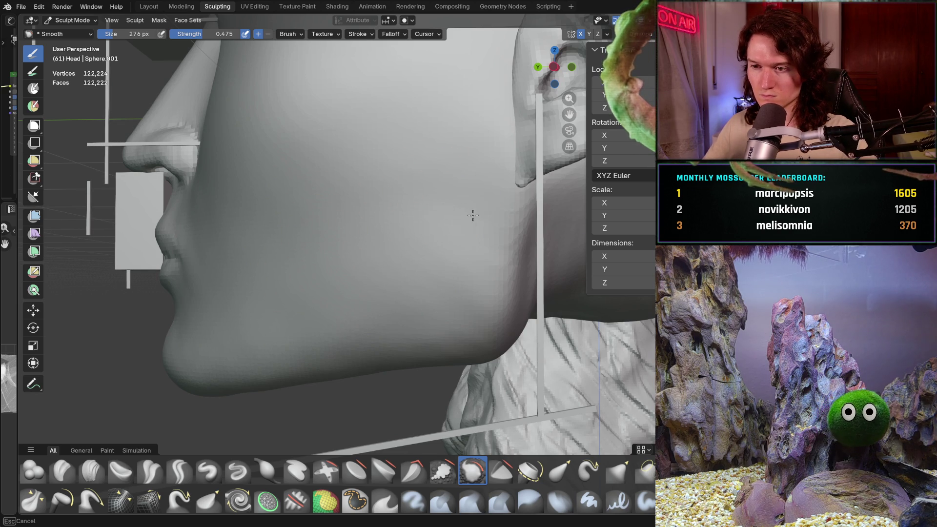
middle_click_drag(469, 262, 434, 271)
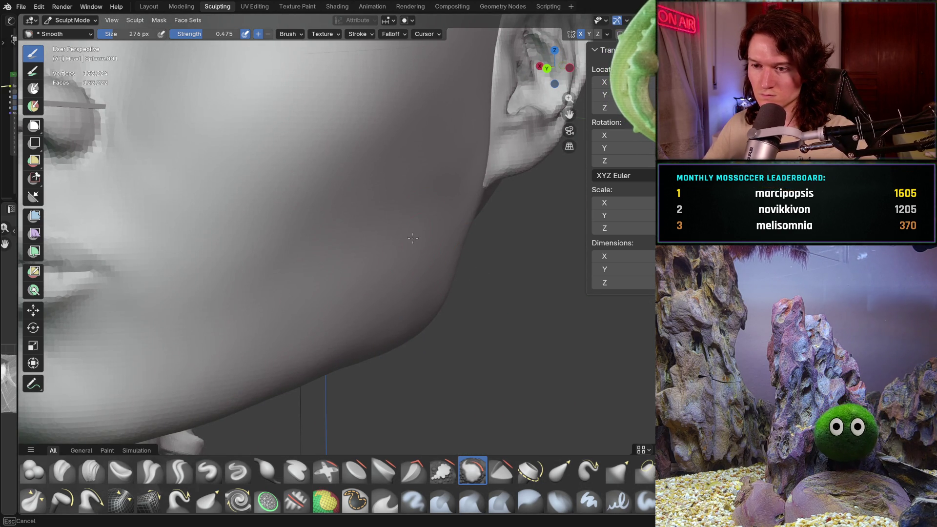
mouse_move(412, 239)
middle_mouse_down()
mouse_move(373, 253)
mouse_move(391, 280)
middle_mouse_up()
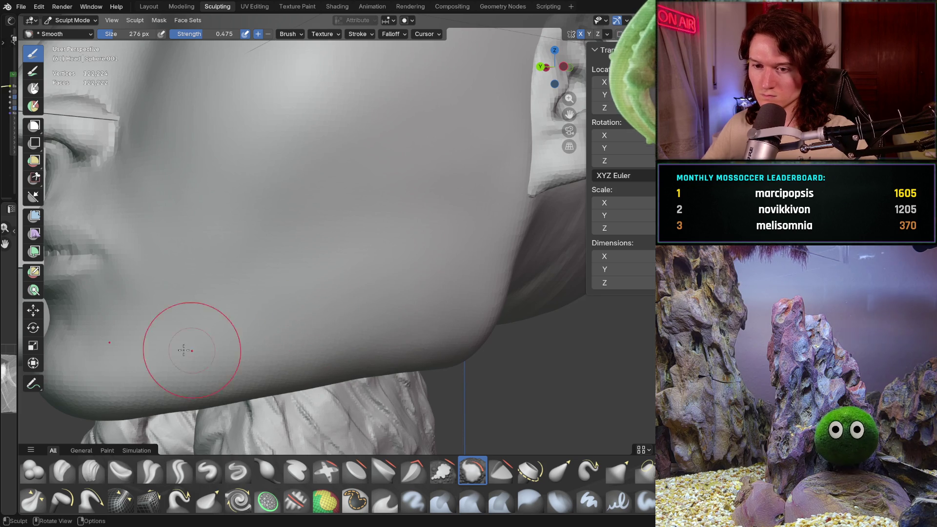
scroll(460, 202, "down", 10)
middle_click_drag(460, 203, 488, 222)
scroll(494, 227, "up", 8)
middle_click_drag(477, 282, 398, 262)
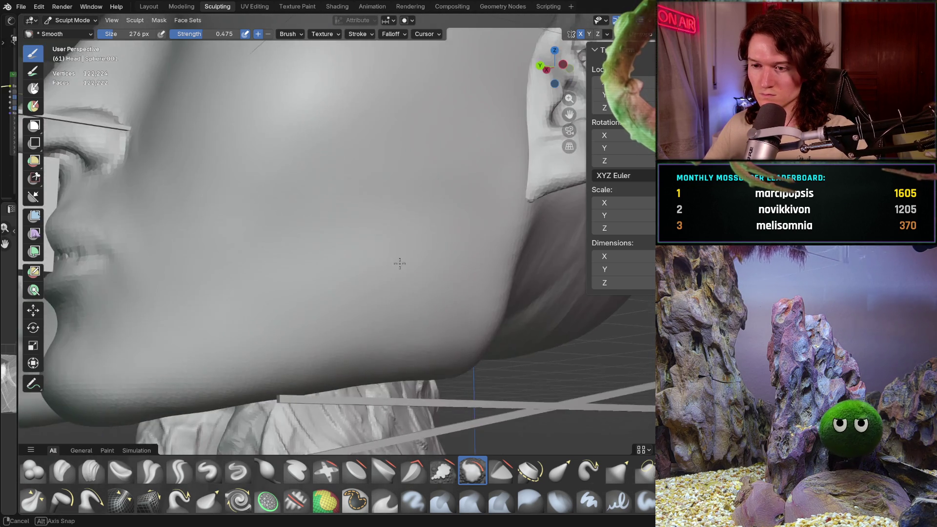
scroll(356, 324, "down", 5)
mouse_move(325, 327)
middle_mouse_down()
mouse_move(341, 312)
mouse_move(502, 272)
mouse_move(315, 280)
mouse_move(447, 274)
mouse_move(362, 249)
mouse_move(408, 381)
middle_mouse_up()
scroll(359, 247, "up", 5)
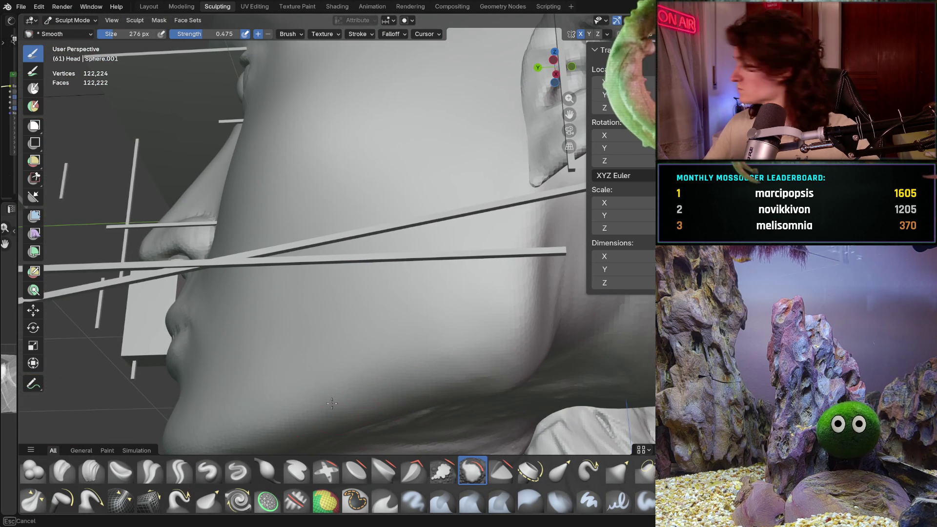
mouse_move(386, 376)
left_mouse_down()
mouse_move(420, 390)
mouse_move(378, 403)
mouse_move(324, 375)
left_mouse_up()
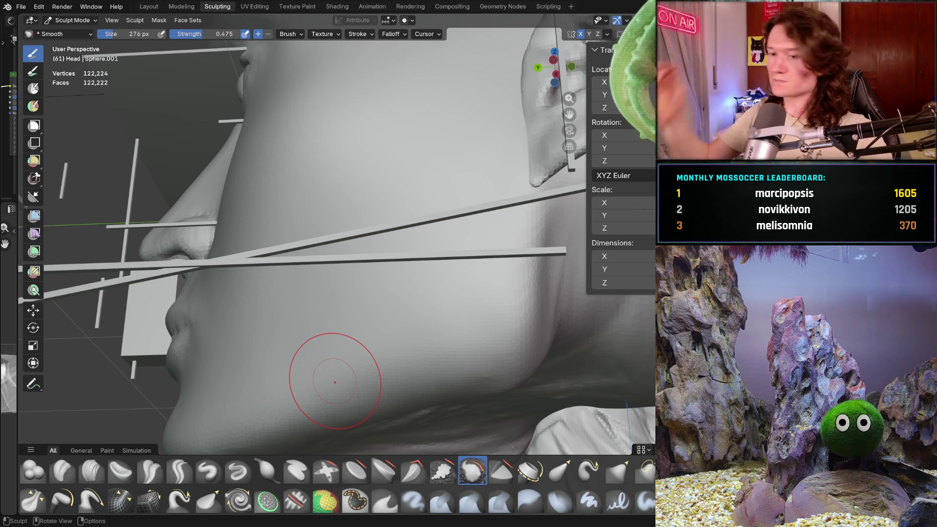
mouse_move(375, 359)
middle_mouse_down()
mouse_move(366, 328)
mouse_move(439, 280)
middle_mouse_up()
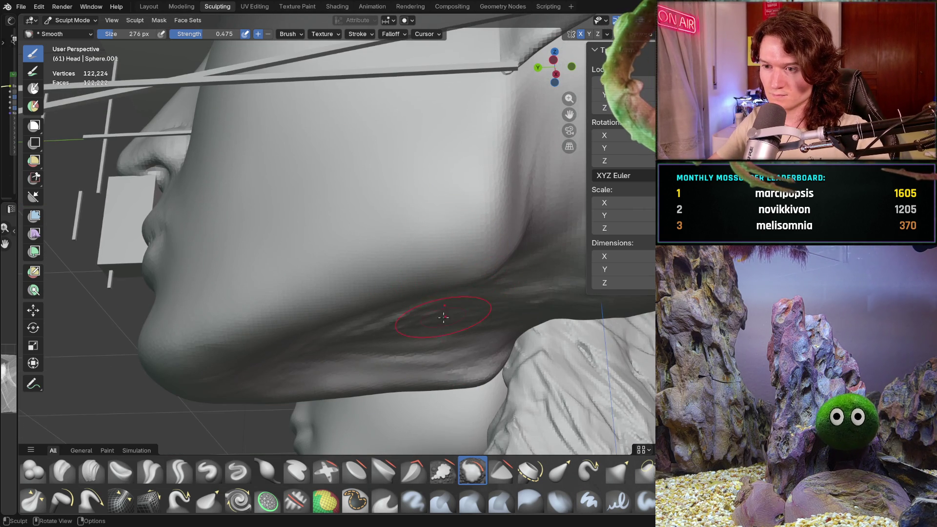
mouse_move(443, 318)
middle_mouse_down()
mouse_move(482, 319)
mouse_move(492, 247)
mouse_move(455, 354)
middle_mouse_up()
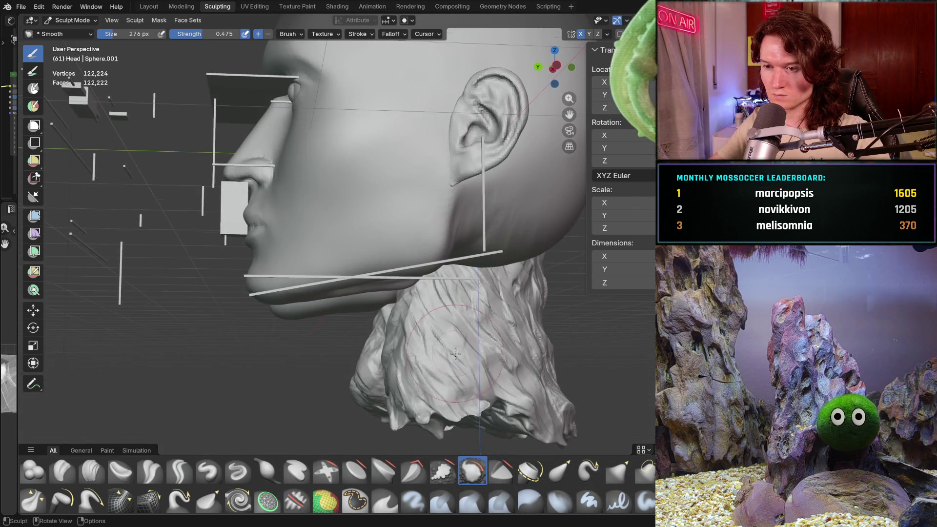
mouse_move(437, 301)
middle_mouse_down()
mouse_move(311, 196)
mouse_move(375, 222)
mouse_move(335, 266)
middle_mouse_up()
middle_click_drag(434, 247, 435, 247)
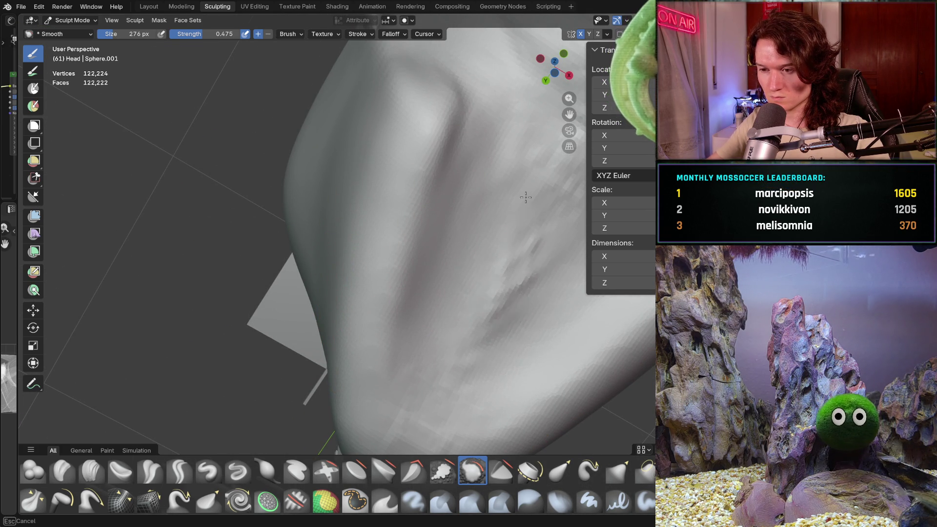
middle_click_drag(427, 384, 439, 278)
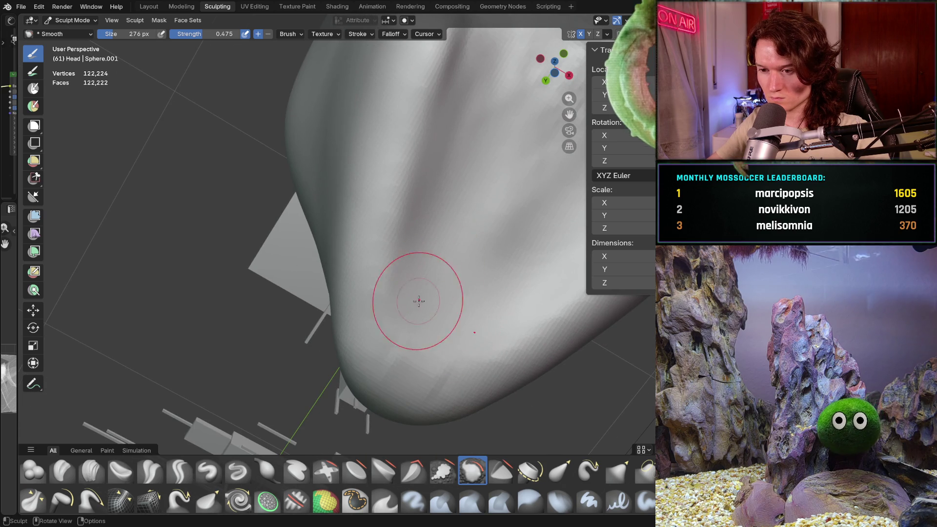
scroll(425, 331, "up", 2)
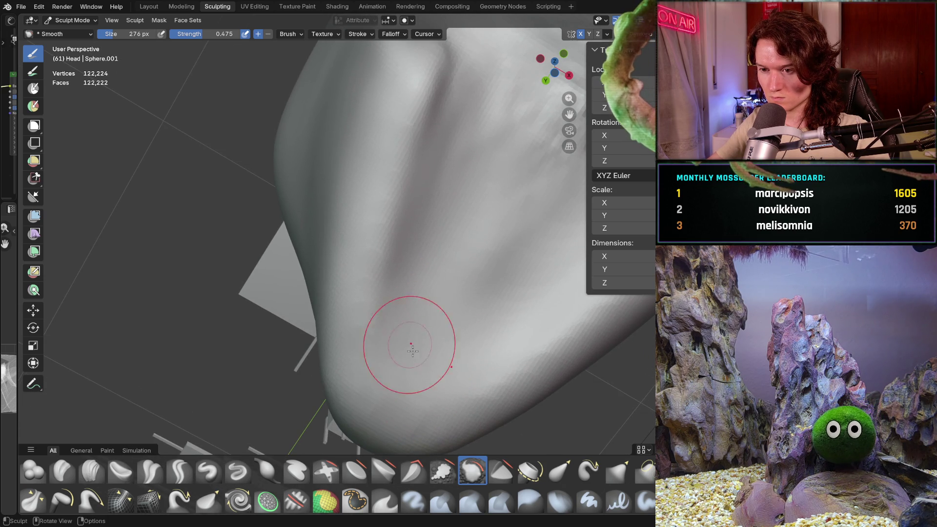
scroll(403, 295, "up", 2)
middle_click_drag(414, 311, 382, 401)
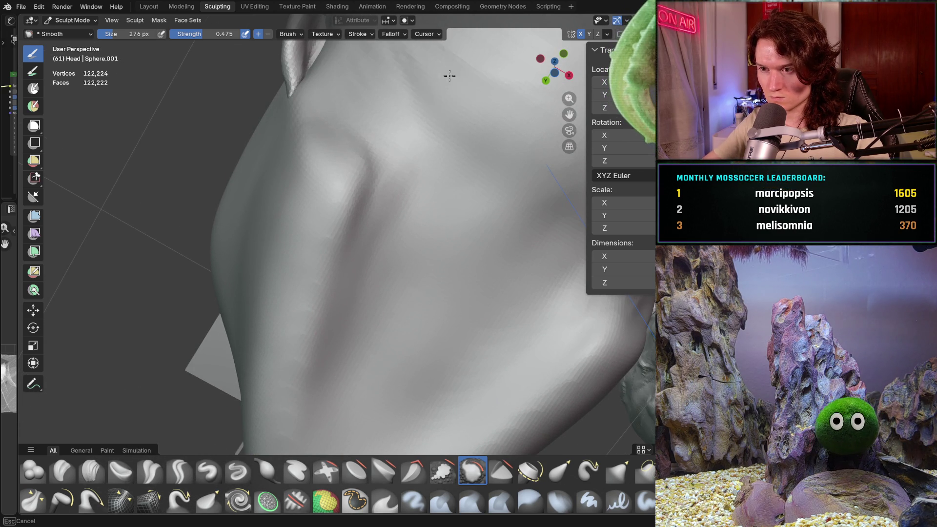
scroll(460, 215, "down", 5)
middle_click_drag(446, 272, 434, 288)
scroll(415, 281, "up", 5)
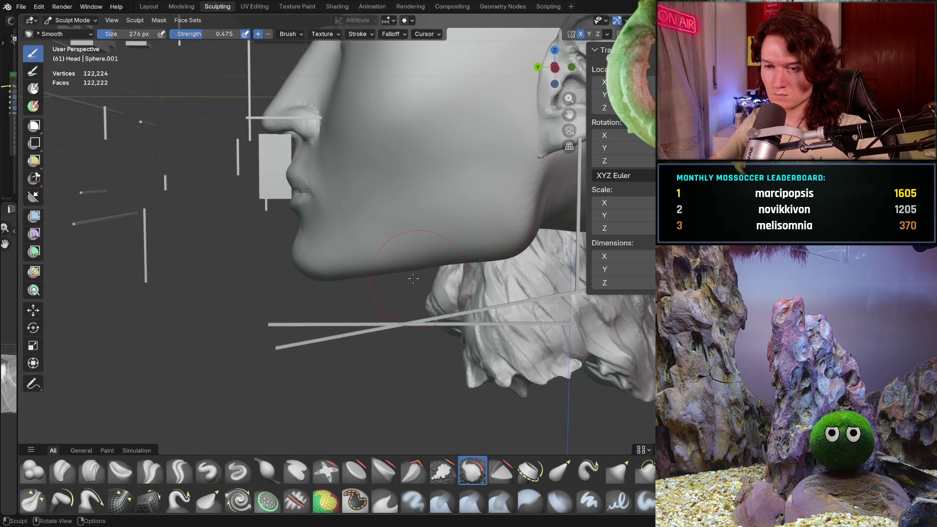
scroll(413, 278, "down", 5)
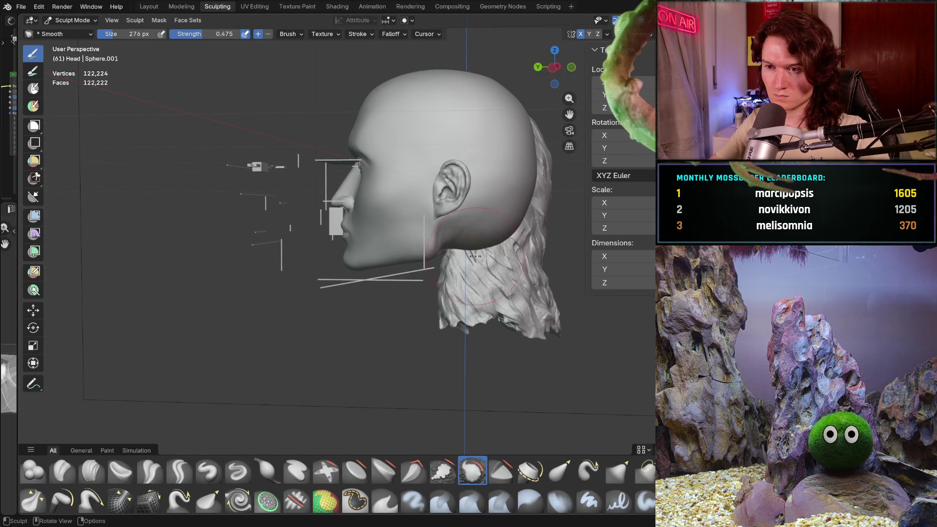
middle_click_drag(506, 245, 502, 274)
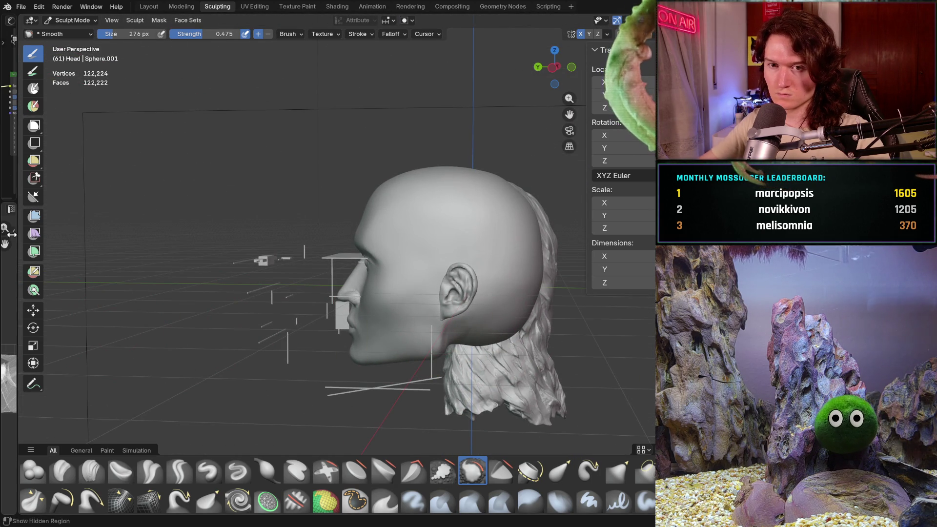
Rotate the male head slightly around the ear, then view it beside the female head.
key("r")
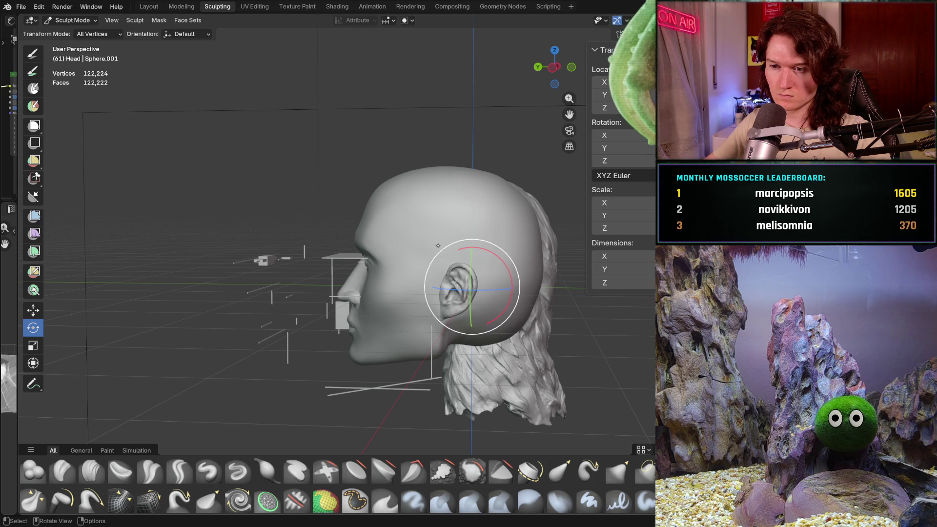
mouse_move(504, 264)
left_mouse_down()
mouse_move(488, 297)
mouse_move(459, 321)
mouse_move(467, 302)
left_mouse_up()
scroll(473, 289, "up", 3)
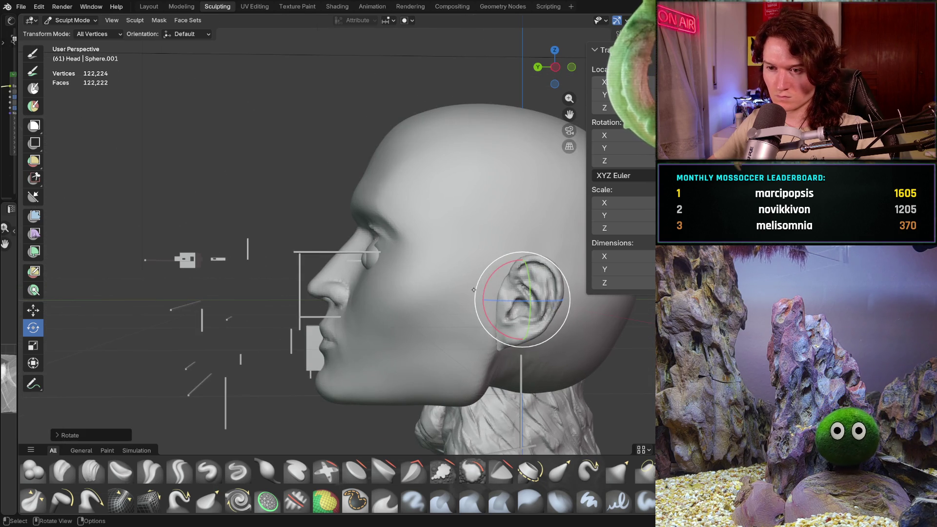
scroll(498, 265, "down", 2)
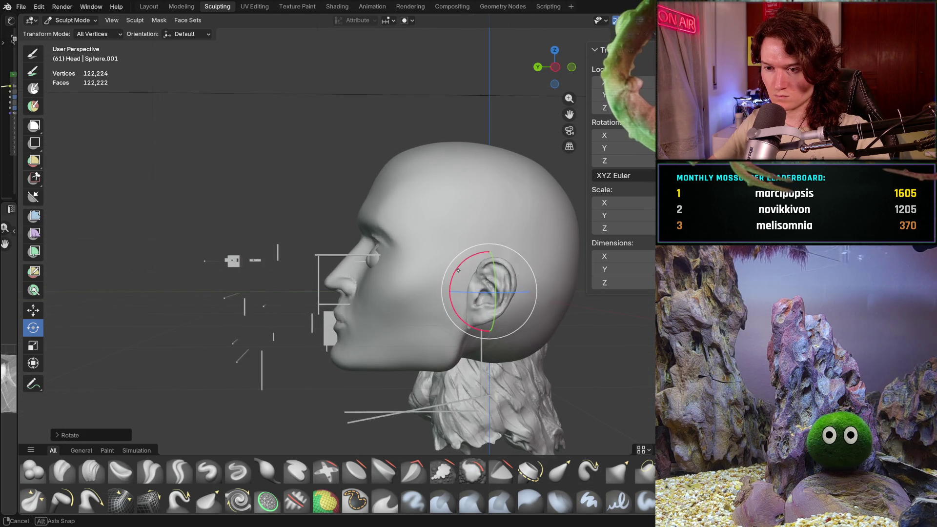
mouse_move(458, 270)
middle_mouse_down()
mouse_move(553, 280)
mouse_move(449, 281)
mouse_move(562, 283)
middle_mouse_up()
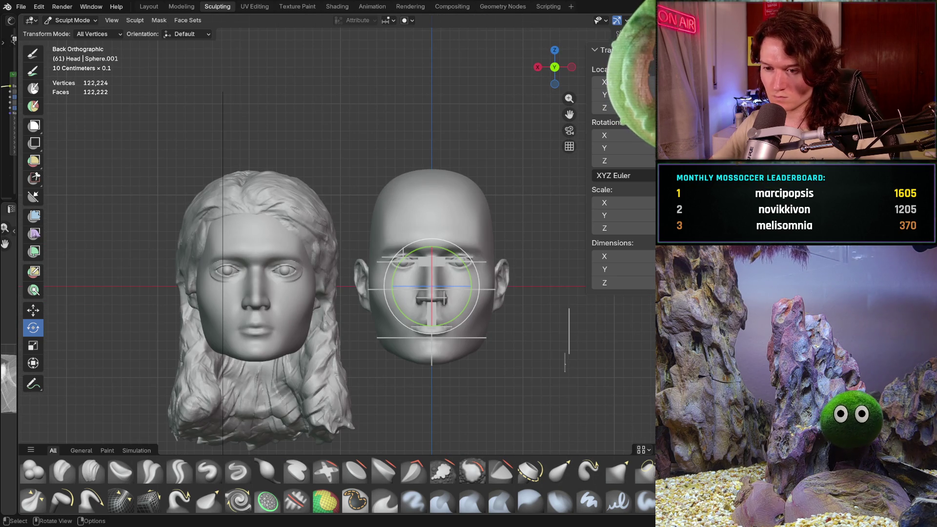
scroll(434, 357, "up", 4)
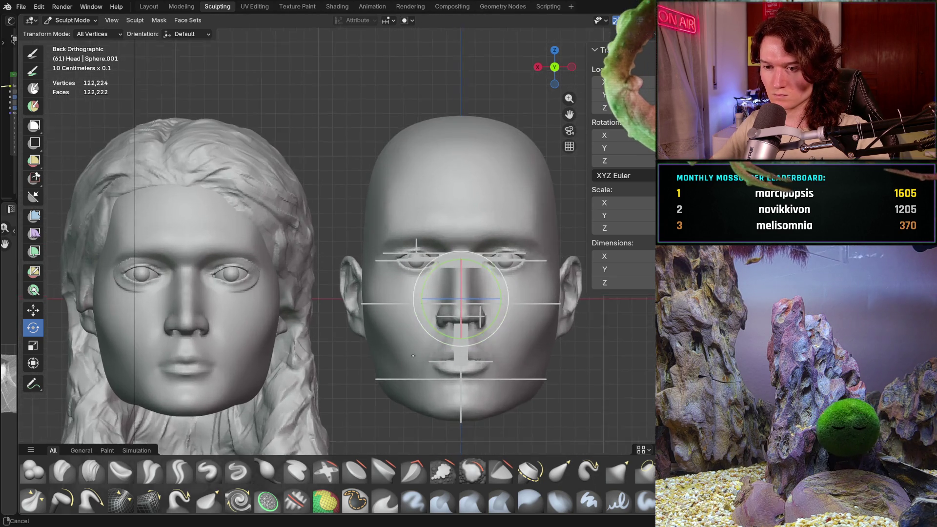
Switch to the Grab brush and enlarge its radius to 492 px, then 580 px.
key("g")
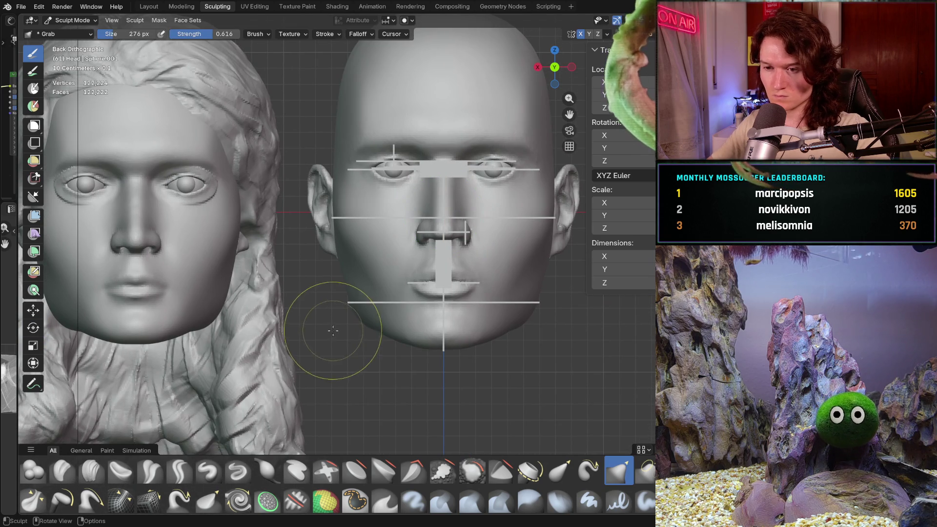
middle_click_drag(341, 335, 347, 318, "ctrl")
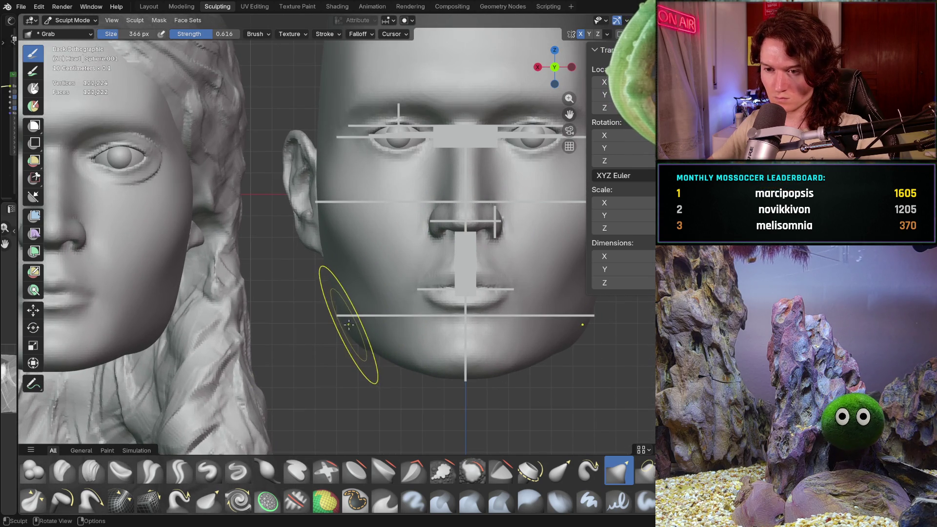
key("f")
left_click(355, 336)
key("f")
left_click(365, 337)
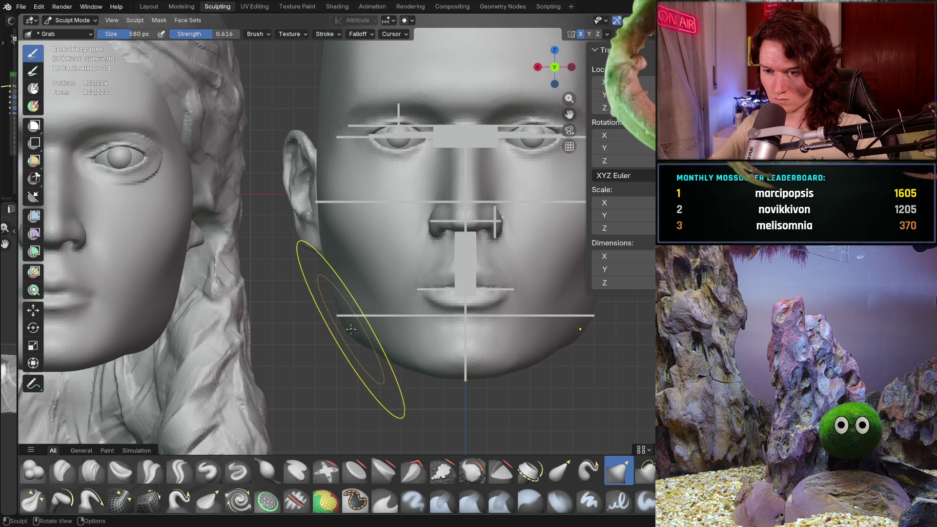
Shrink the Grab brush radius to 292 px in a close perspective of the jaw.
mouse_move(351, 330)
middle_mouse_down()
mouse_move(445, 307)
mouse_move(361, 374)
mouse_move(283, 417)
middle_mouse_up()
scroll(290, 375, "up", 3)
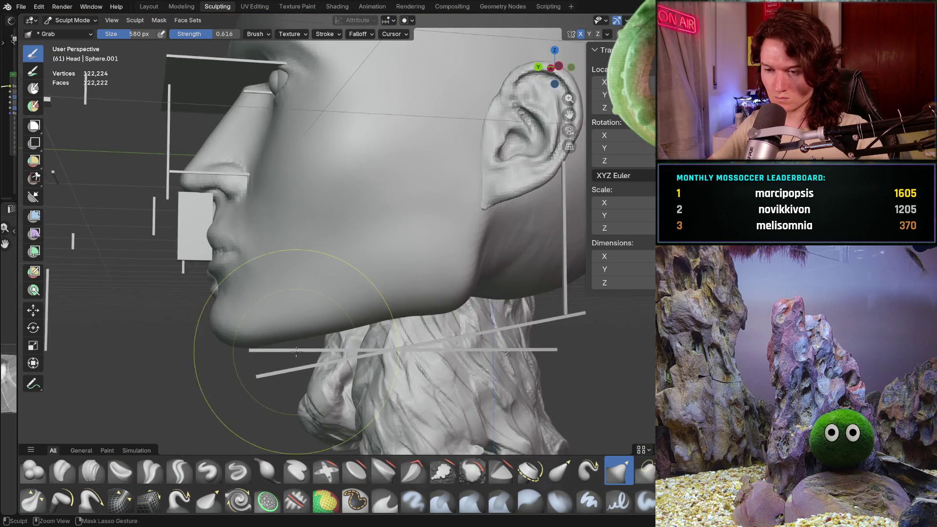
scroll(297, 353, "up", 2)
key("f")
left_click(281, 384)
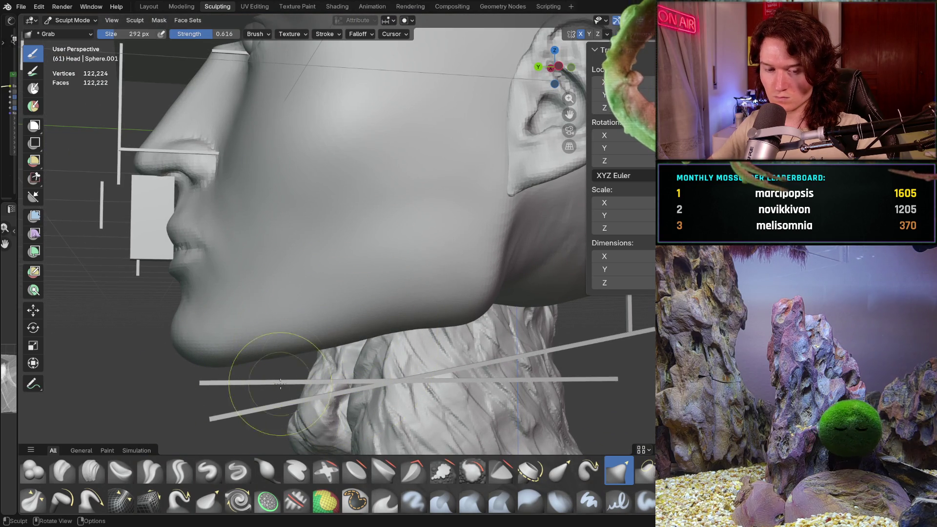
key("c")
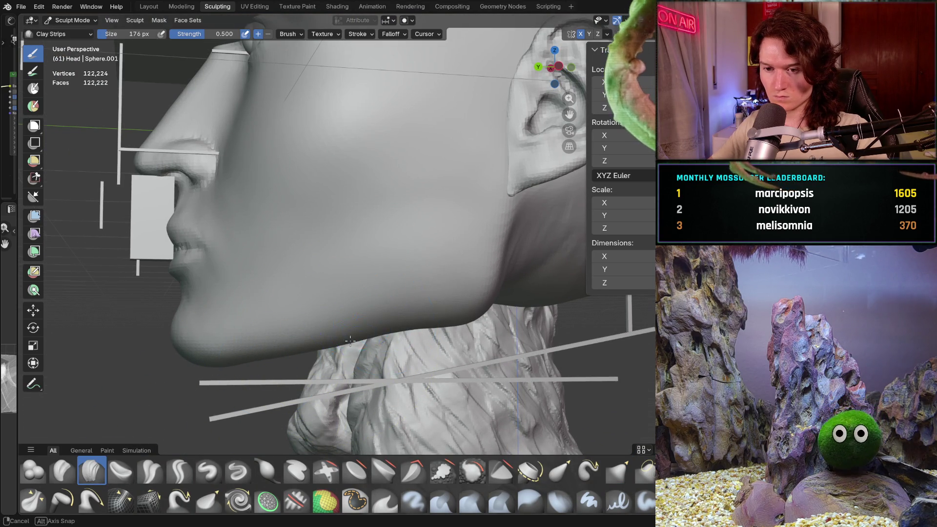
middle_click_drag(350, 341, 338, 274)
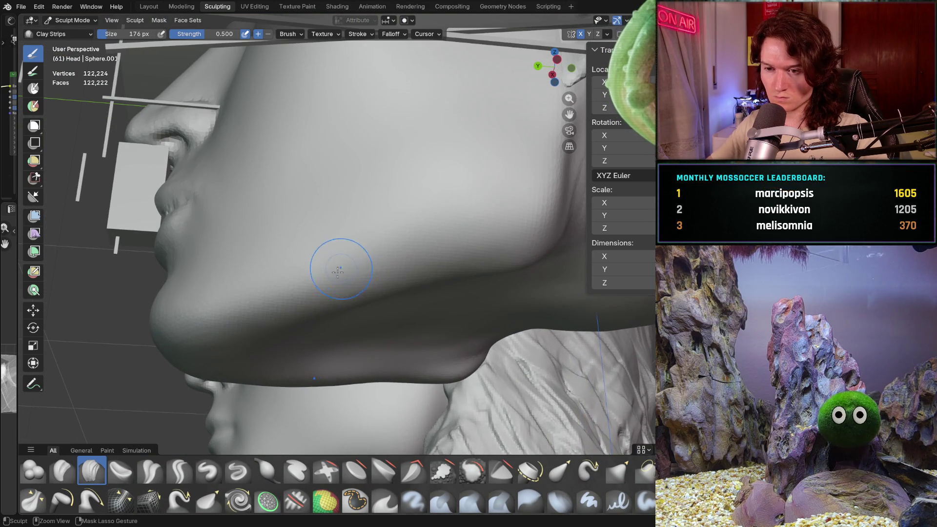
middle_click_drag(275, 281, 275, 274)
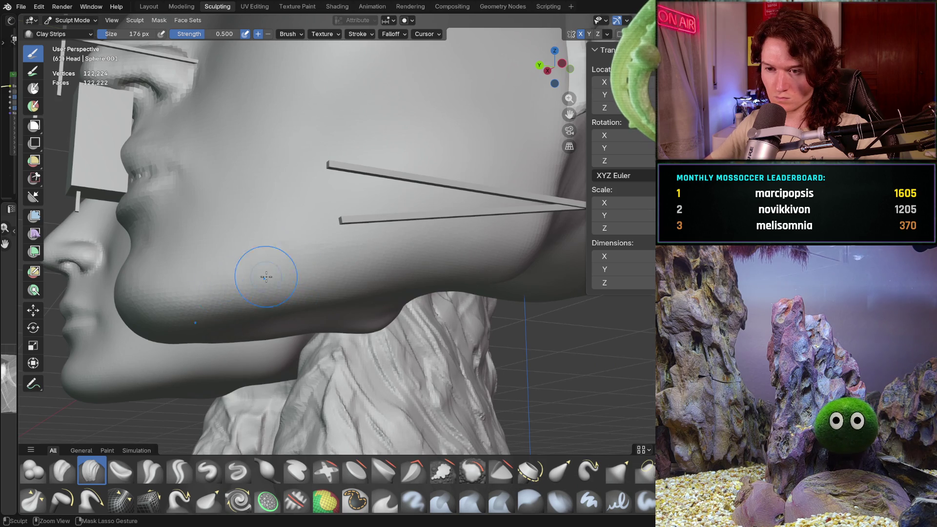
scroll(402, 257, "up", 4)
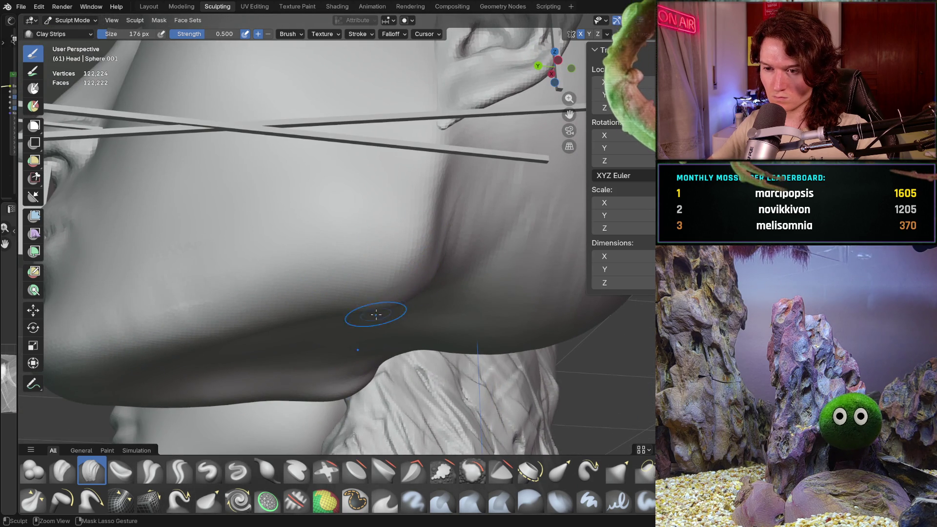
scroll(376, 314, "down", 4)
mouse_move(376, 241)
middle_mouse_down()
mouse_move(394, 254)
mouse_move(371, 307)
mouse_move(403, 372)
mouse_move(405, 293)
middle_mouse_up()
scroll(405, 271, "up", 5)
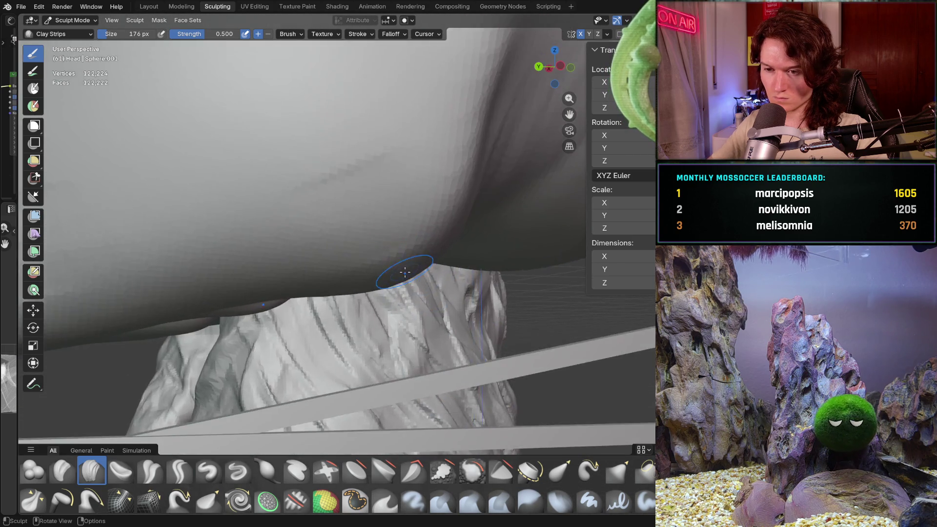
scroll(405, 271, "up", 2)
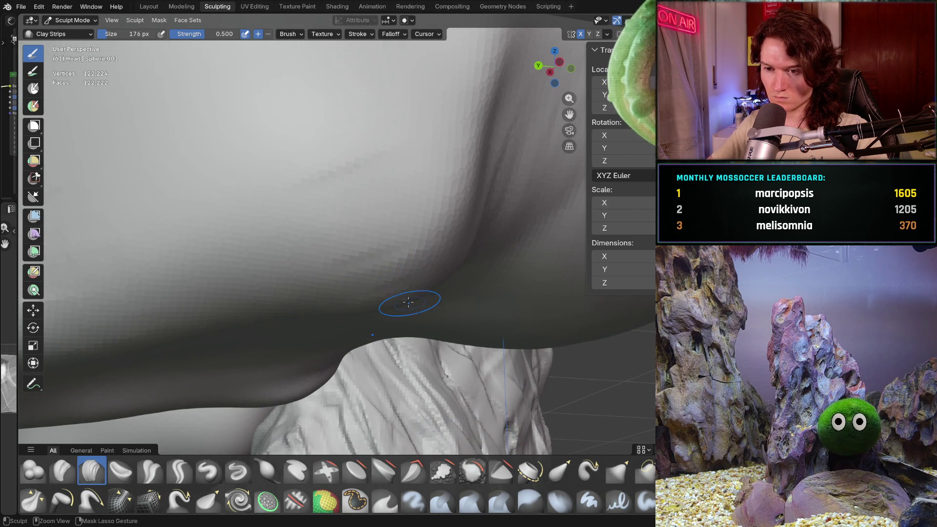
scroll(409, 302, "down", 4)
scroll(345, 299, "up", 2)
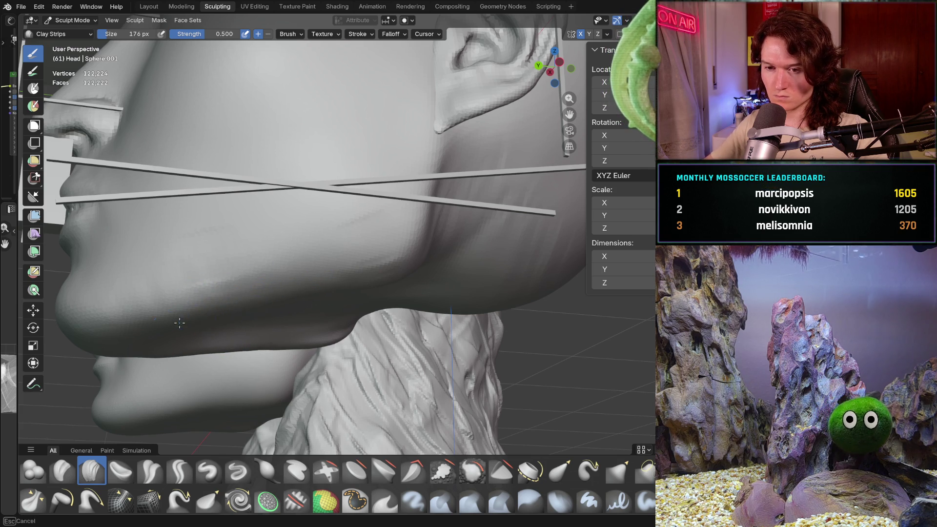
scroll(268, 307, "down", 2)
mouse_move(267, 307)
middle_mouse_down()
mouse_move(300, 347)
mouse_move(341, 287)
mouse_move(283, 274)
middle_mouse_up()
scroll(300, 347, "up", 2)
scroll(300, 347, "up", 6)
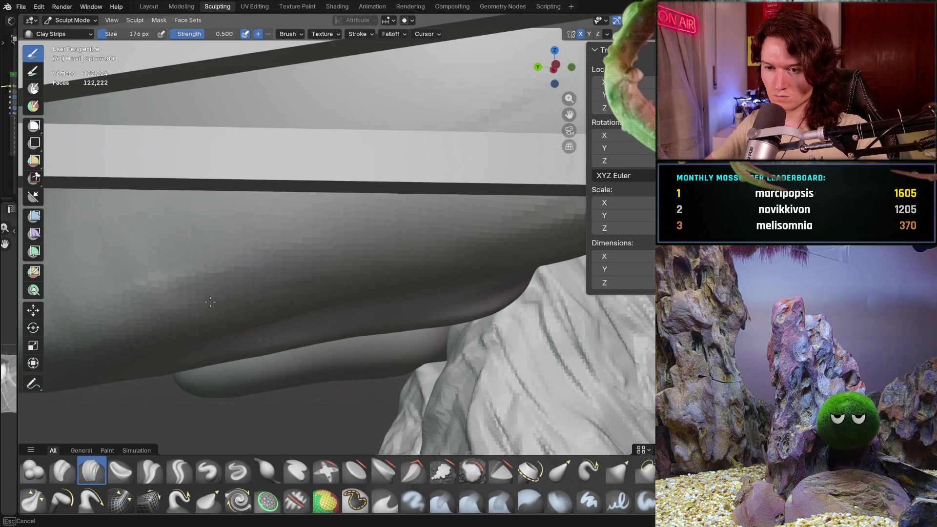
scroll(374, 284, "down", 3)
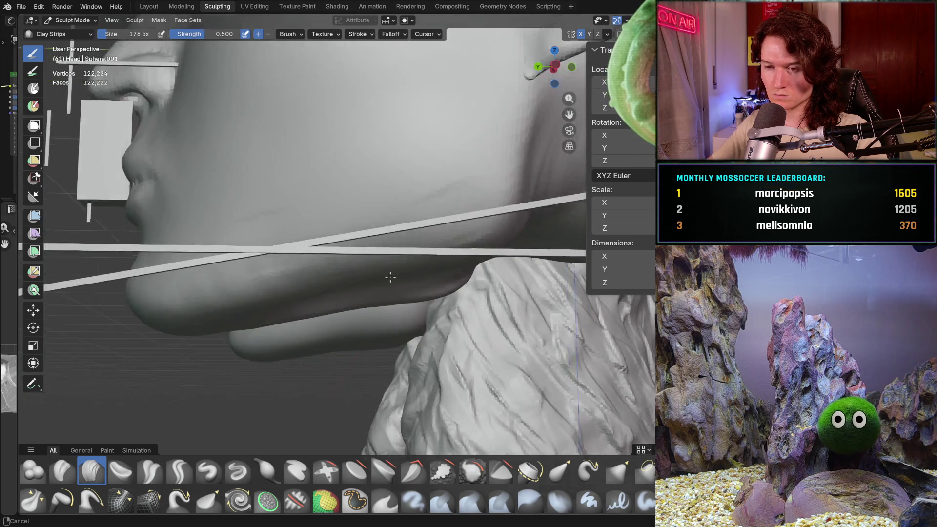
mouse_move(391, 277)
middle_mouse_down()
mouse_move(376, 226)
mouse_move(398, 248)
mouse_move(397, 274)
middle_mouse_up()
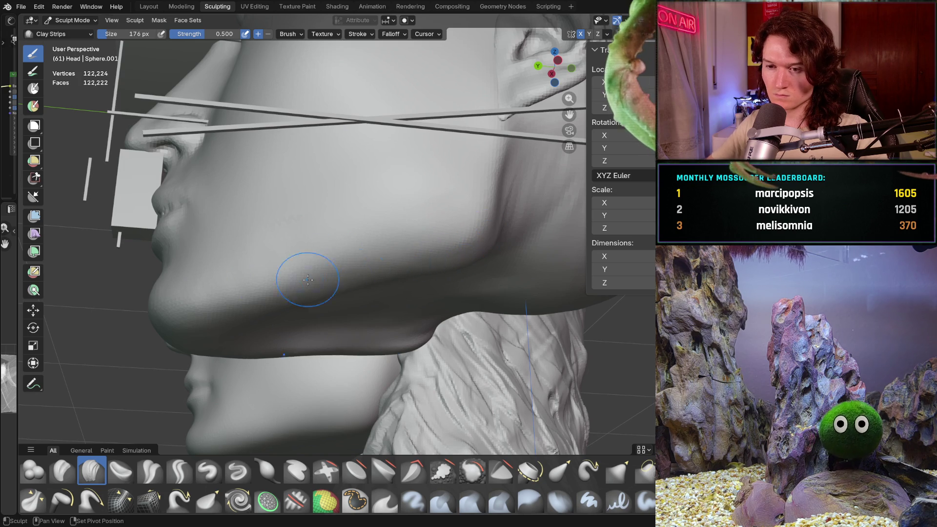
middle_click_drag(351, 301, 411, 260)
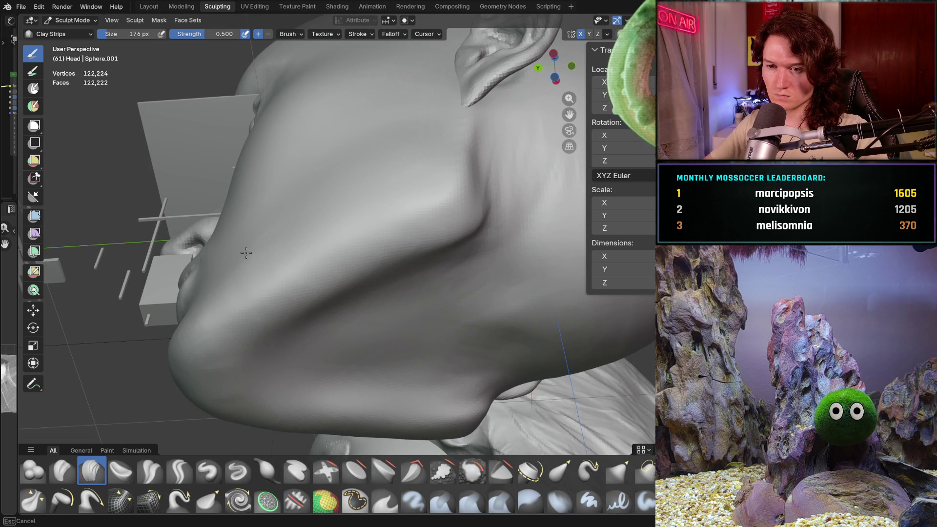
mouse_move(206, 286)
middle_mouse_down()
mouse_move(383, 335)
mouse_move(420, 328)
mouse_move(416, 317)
middle_mouse_up()
scroll(384, 335, "up", 3)
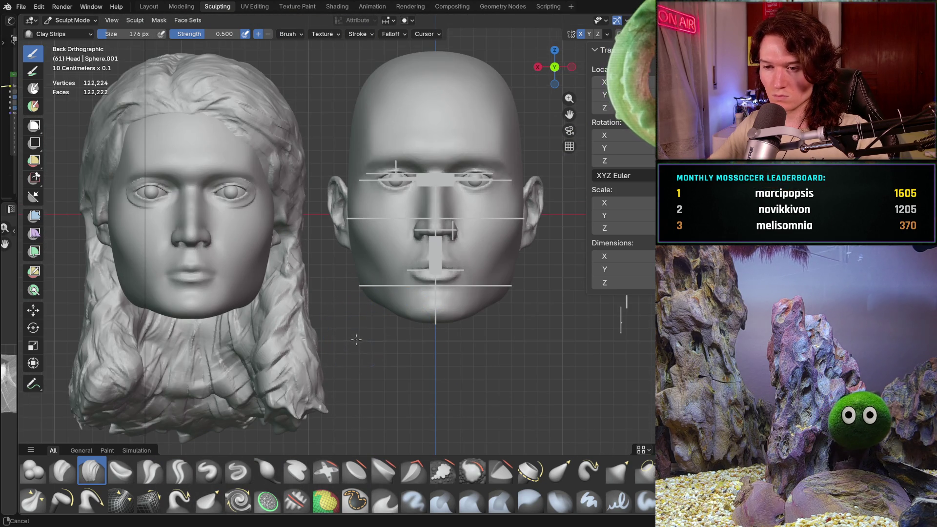
Select the Grab brush in an orthographic front view and enlarge it to 898 px.
mouse_move(357, 340)
middle_mouse_down("ctrl")
mouse_move(367, 284)
mouse_move(384, 266)
mouse_move(345, 310)
middle_mouse_up("ctrl")
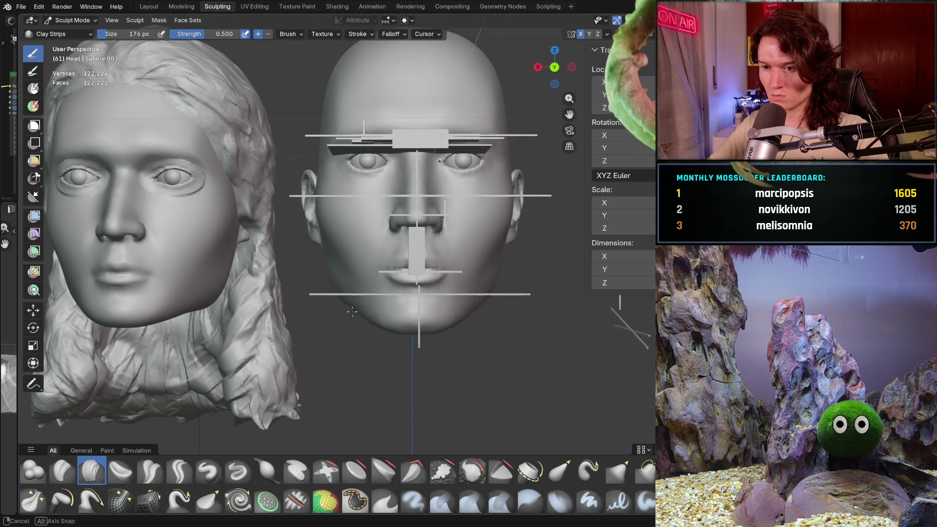
scroll(352, 310, "up", 2)
key("g")
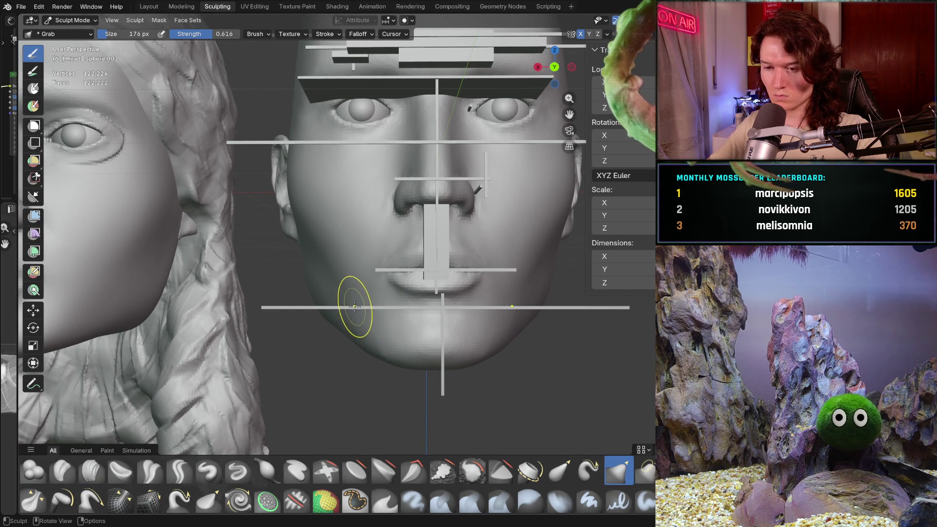
key("ctrl+KP_1")
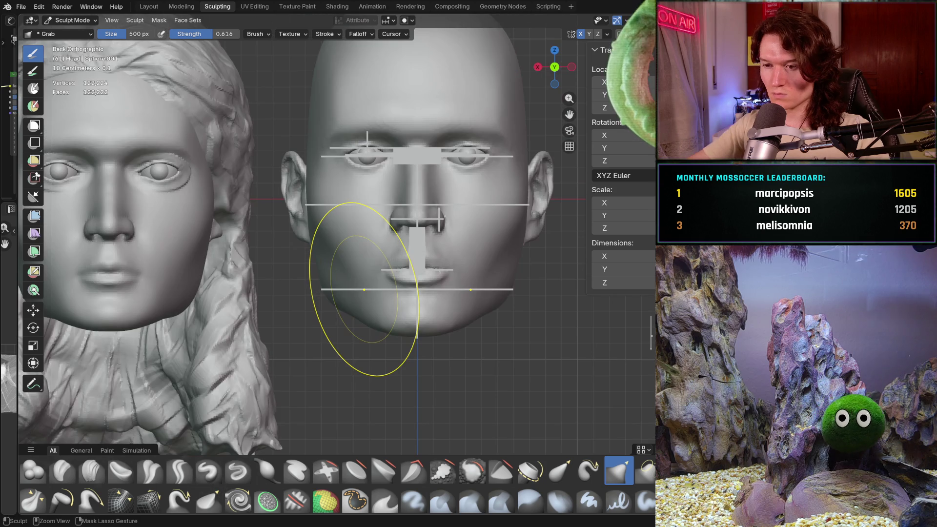
scroll(314, 339, "up", 2)
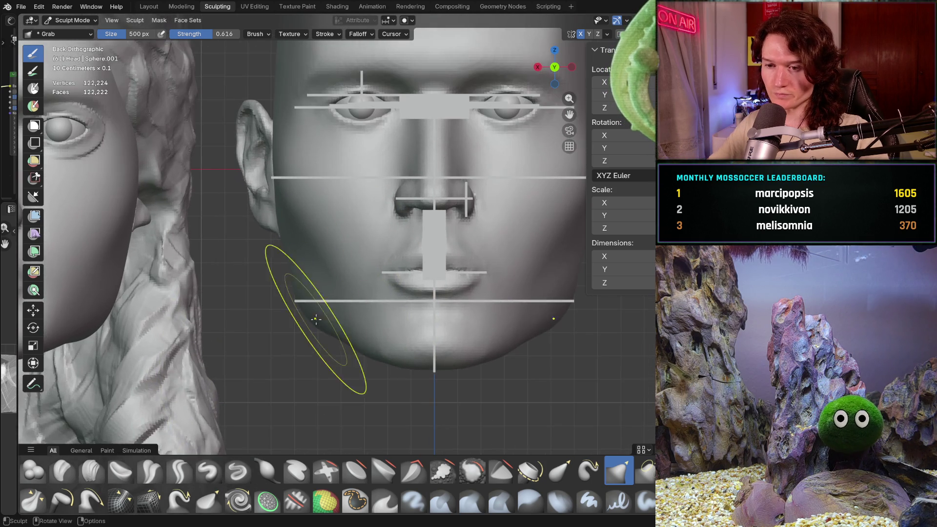
key("f")
left_click(365, 344)
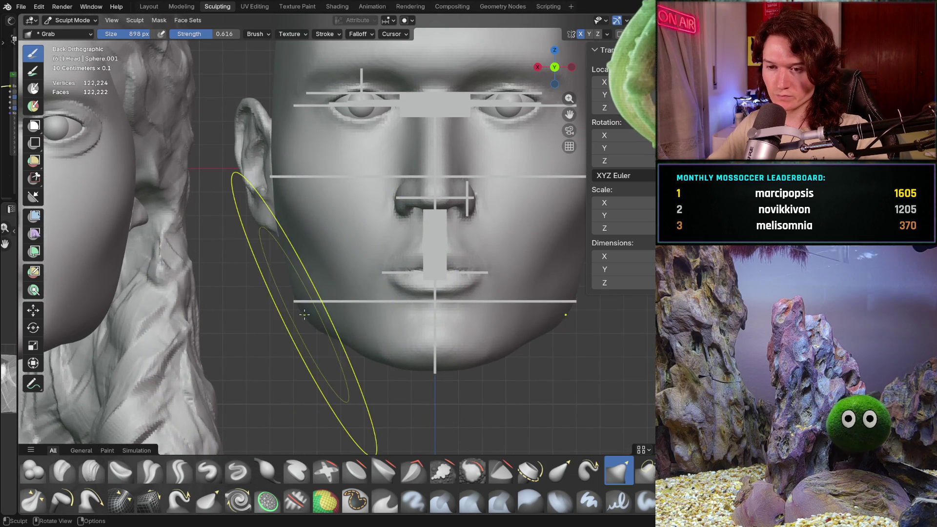
Pull the left side of the jawline into shape, then check it from the side.
left_click_drag(303, 314, 305, 315)
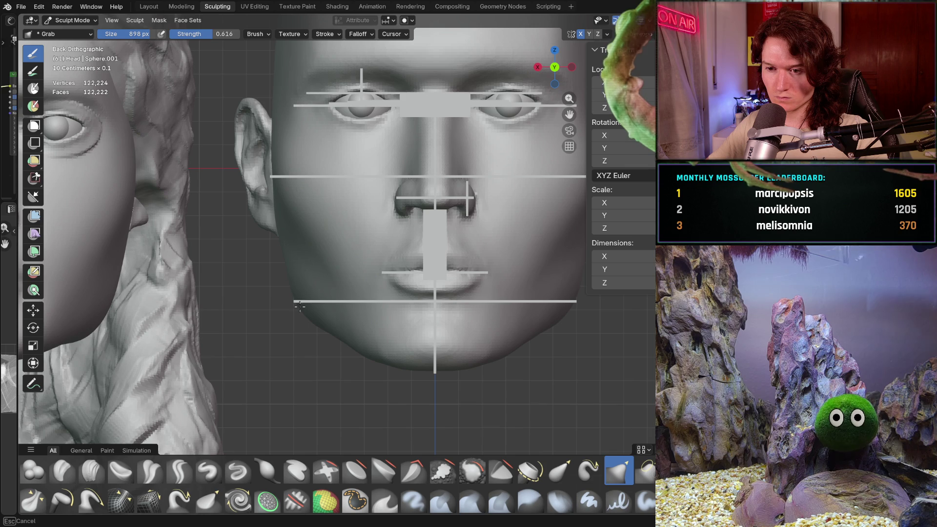
mouse_move(299, 306)
left_mouse_down()
mouse_move(381, 244)
mouse_move(303, 272)
left_mouse_up()
scroll(301, 319, "down", 2)
mouse_move(301, 319)
middle_mouse_down()
mouse_move(218, 309)
mouse_move(237, 380)
mouse_move(318, 318)
mouse_move(328, 344)
mouse_move(401, 322)
mouse_move(413, 337)
mouse_move(351, 316)
mouse_move(330, 296)
mouse_move(315, 312)
mouse_move(320, 325)
mouse_move(327, 334)
mouse_move(344, 329)
middle_mouse_up()
scroll(218, 310, "down", 2)
scroll(331, 313, "up", 3)
scroll(373, 327, "down", 3)
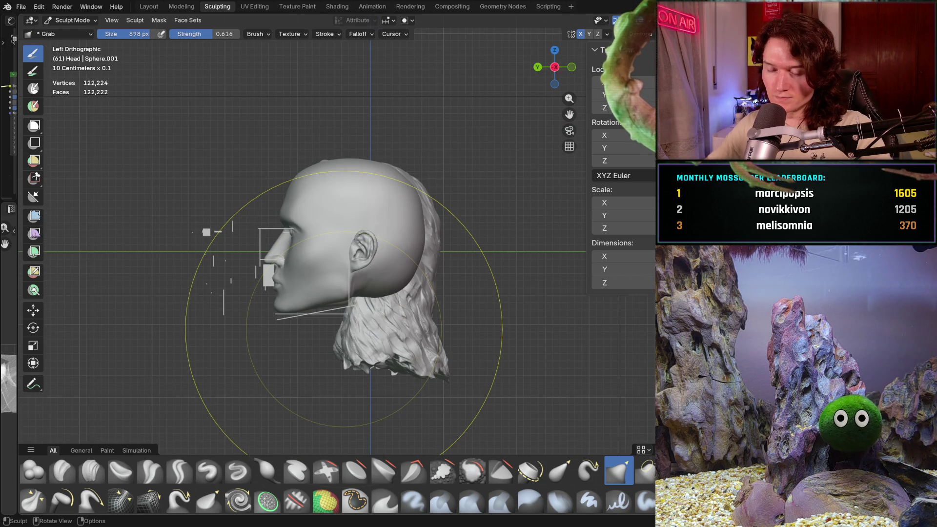
Zoom in on the ear, pick the Move tool, and switch the Head to Object Mode.
scroll(322, 318, "up", 4)
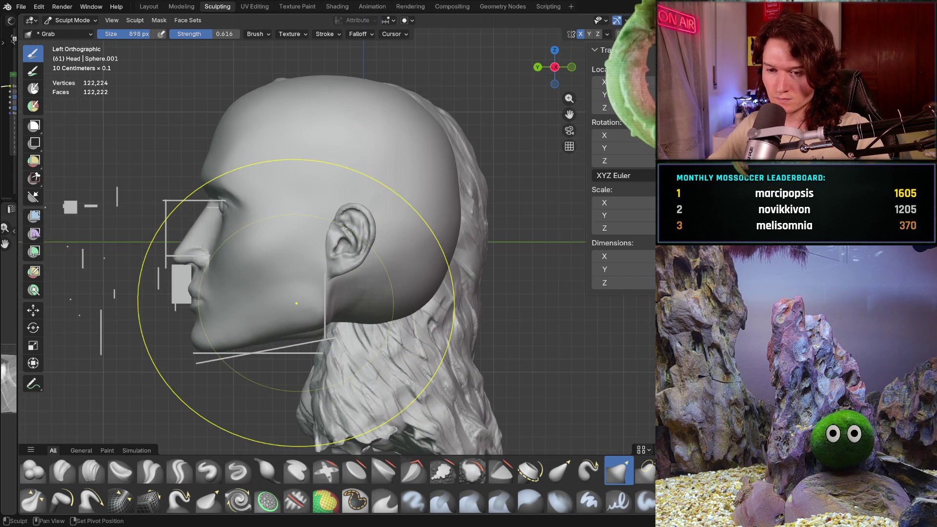
middle_click_drag(322, 342, 341, 332, "shift")
scroll(351, 268, "up", 3)
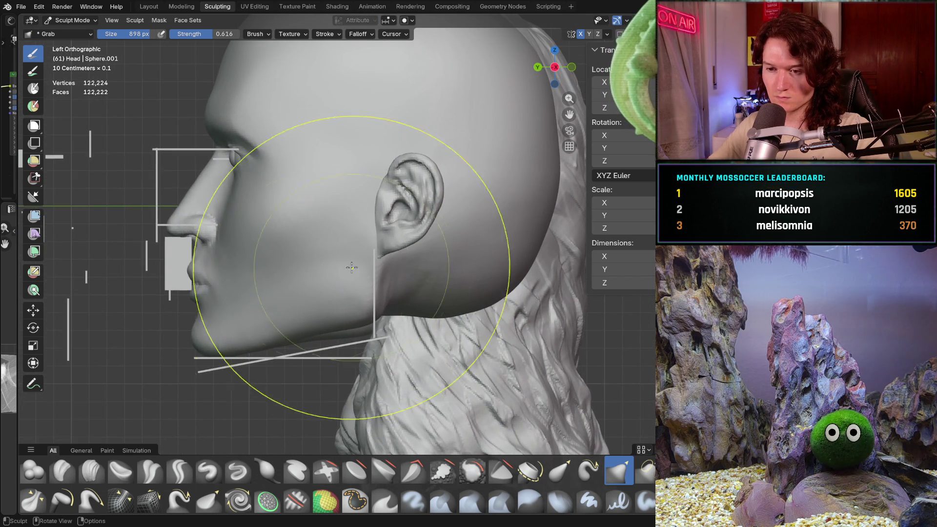
left_click(33, 310)
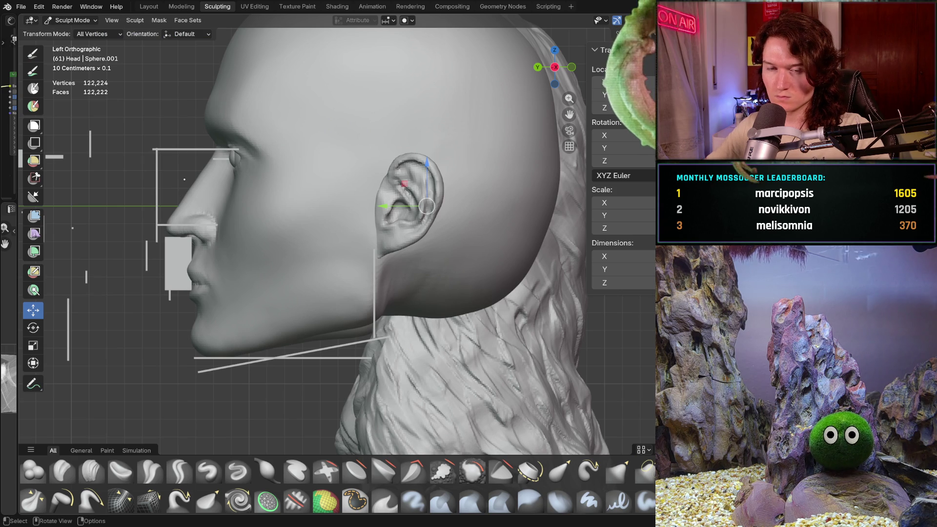
left_click(73, 20)
left_click(87, 31)
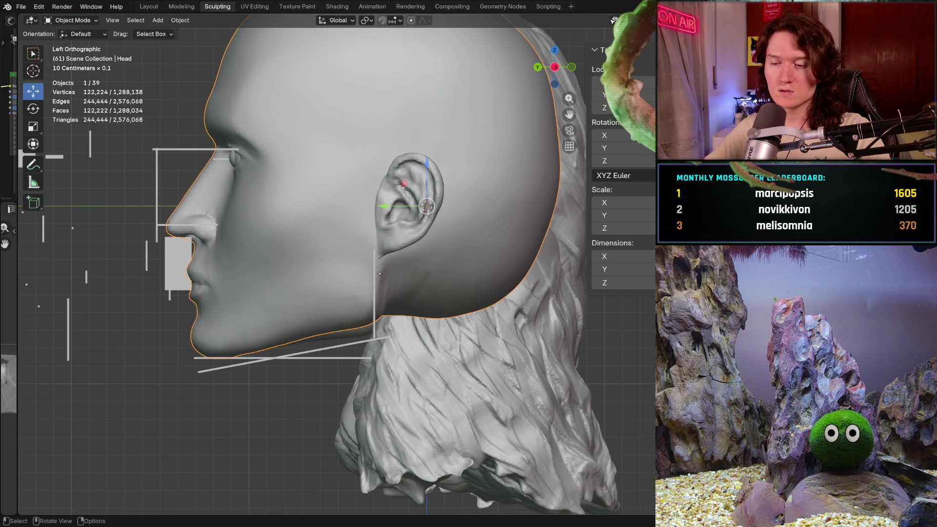
Raise the Cube.022 guide bar slightly and move the Ears object along Z.
left_click(374, 285)
left_click_drag(375, 250, 373, 230)
left_click(410, 195)
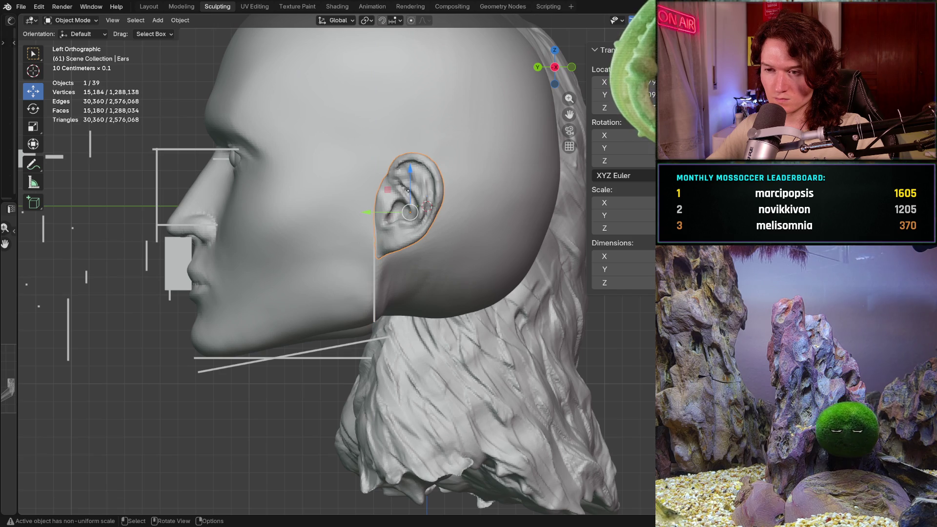
left_click_drag(411, 165, 408, 162)
Check the ear placement in orthographic front and side views.
mouse_move(398, 277)
middle_mouse_down()
mouse_move(389, 266)
mouse_move(372, 302)
mouse_move(366, 293)
mouse_move(318, 293)
middle_mouse_up()
scroll(366, 293, "down", 3)
scroll(317, 293, "up", 2)
key("ctrl+KP_1")
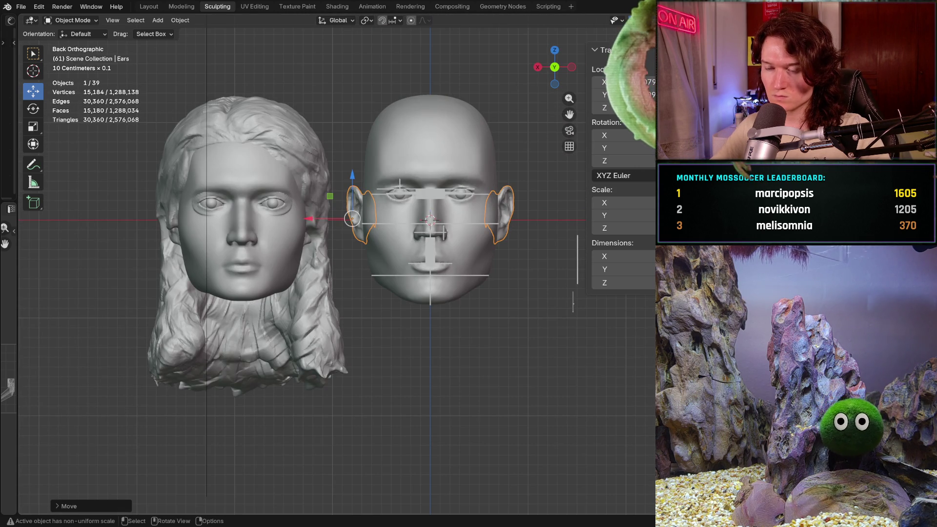
mouse_move(390, 293)
middle_mouse_down()
mouse_move(415, 313)
mouse_move(394, 291)
middle_mouse_up()
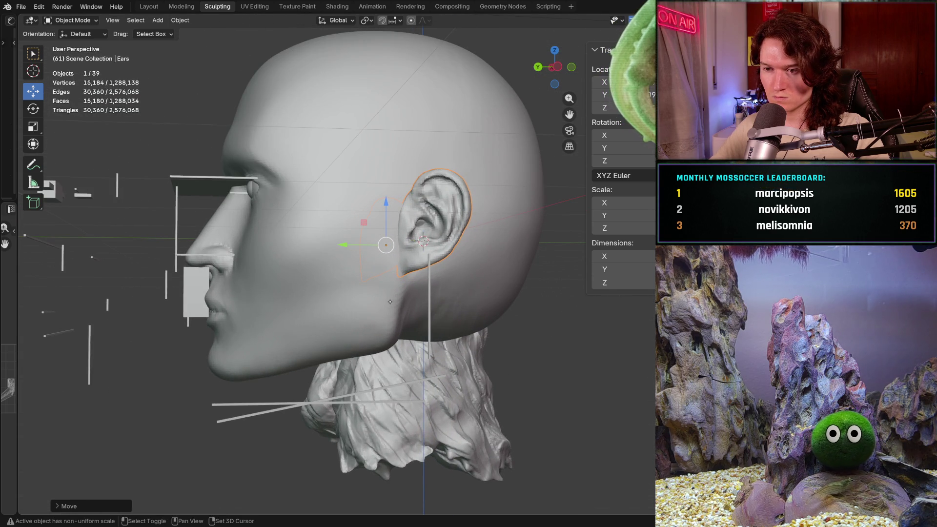
key("ctrl+KP_3")
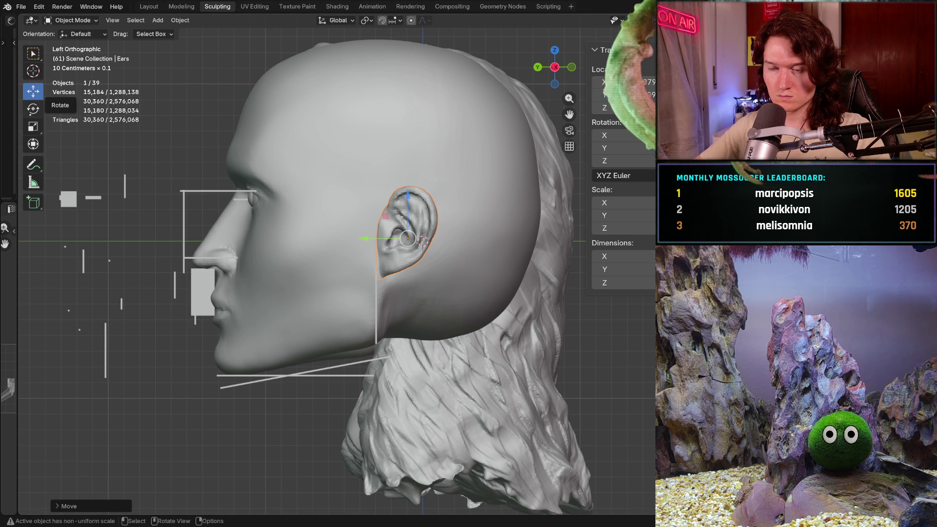
mouse_move(362, 308)
middle_mouse_down("ctrl")
mouse_move(407, 292)
mouse_move(375, 325)
middle_mouse_up("ctrl")
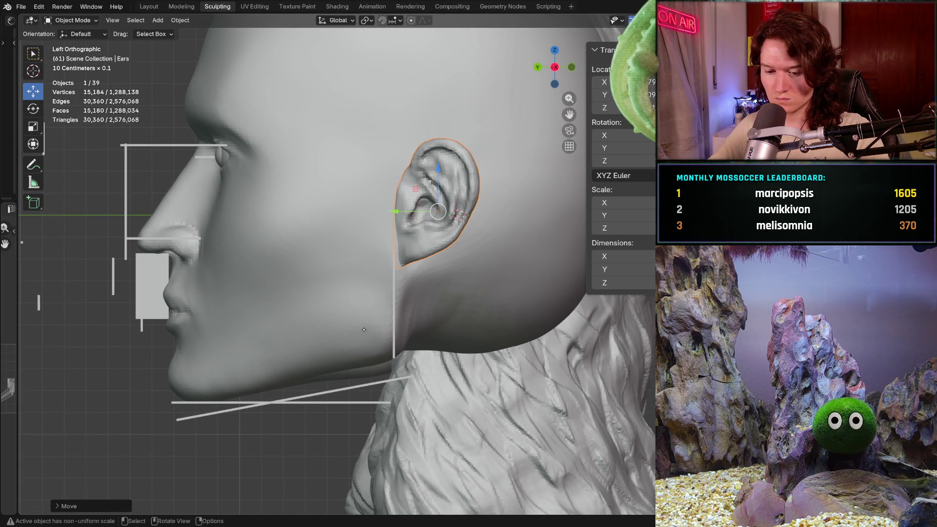